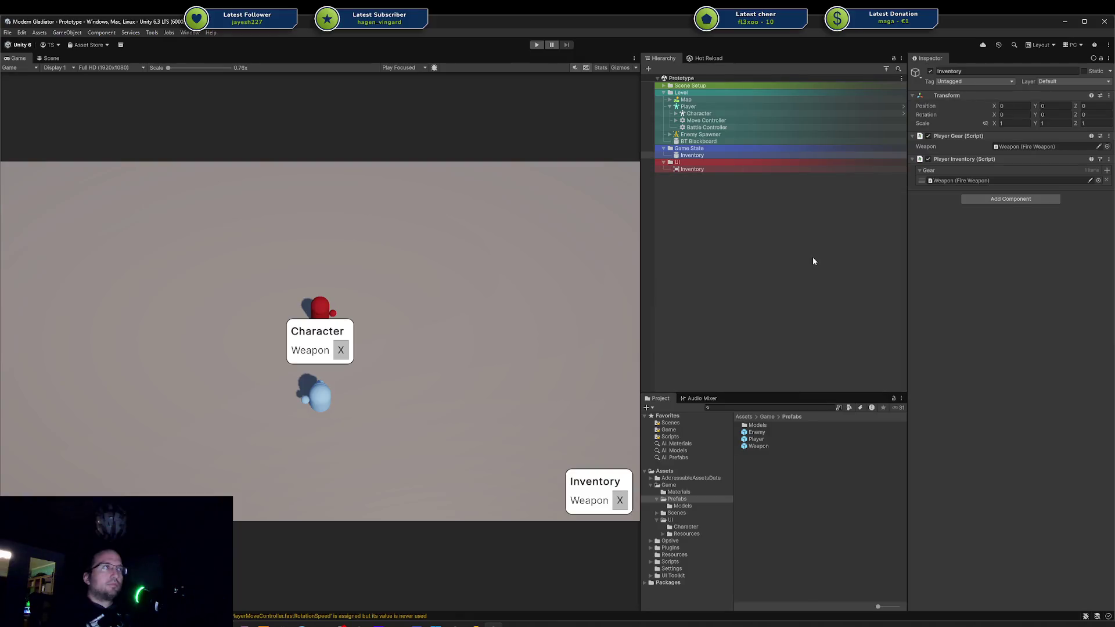
- Show the Hot Reload window and trigger a Recompile of the project's scripts
click(716, 59)
click(850, 111)
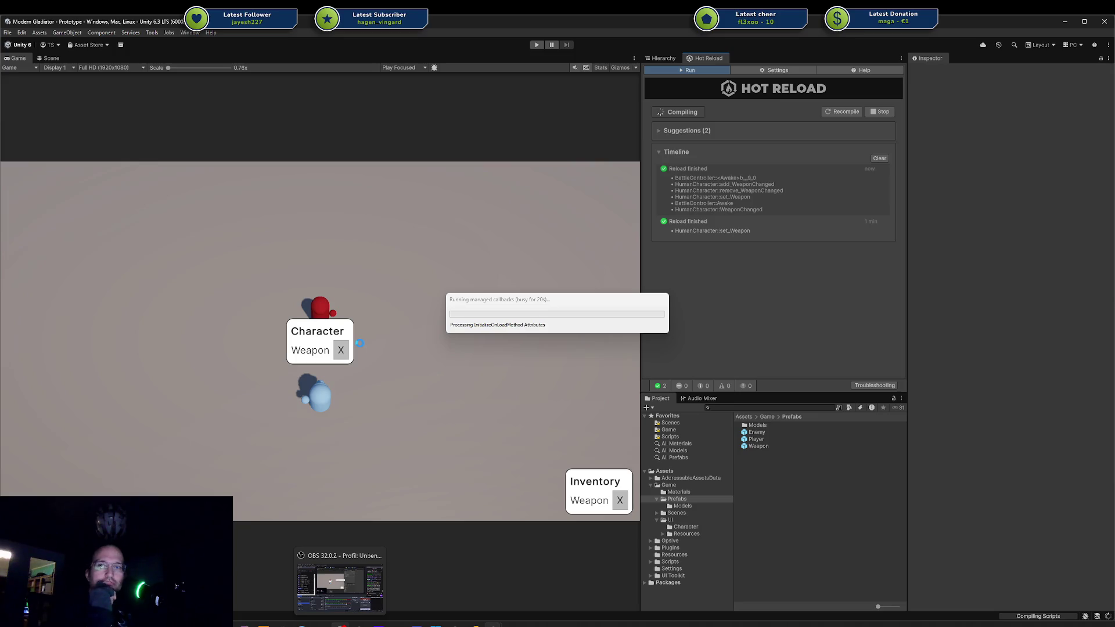
- In Player.cs line 28, remove the Instantiate wrapper and null fallback so the gear weapon is assigned directly
key(alt+Tab)
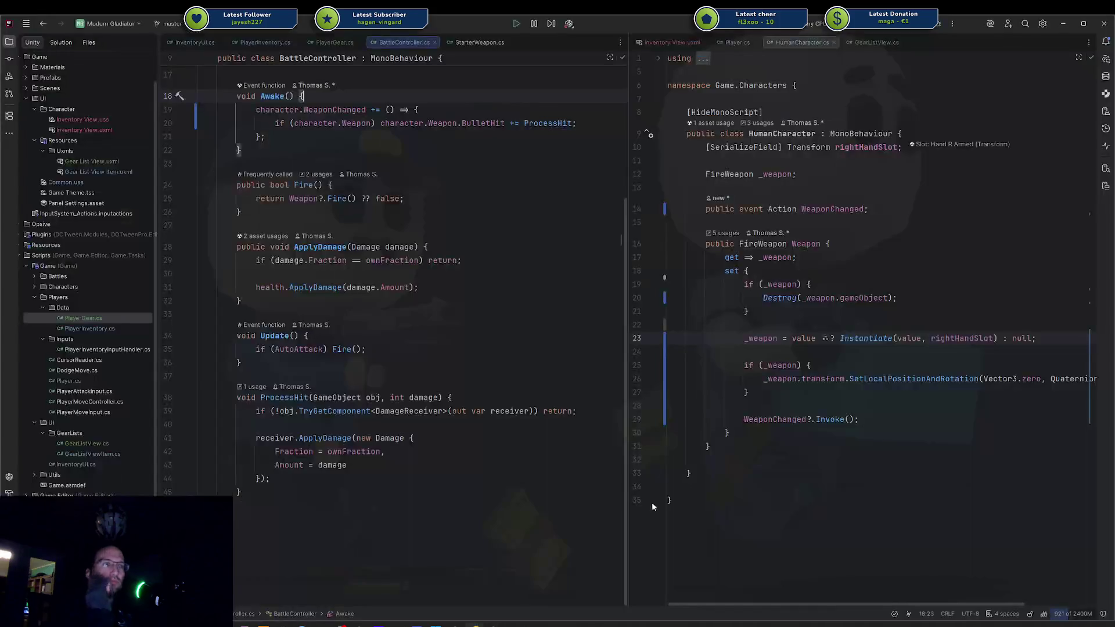
click(736, 42)
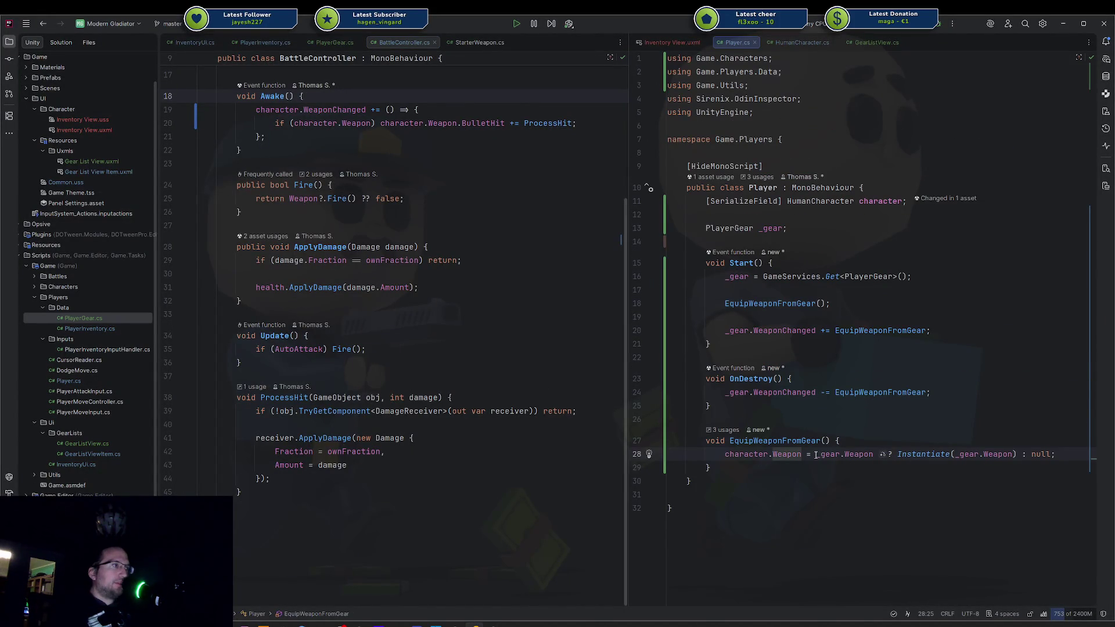
drag(816, 455, 959, 454)
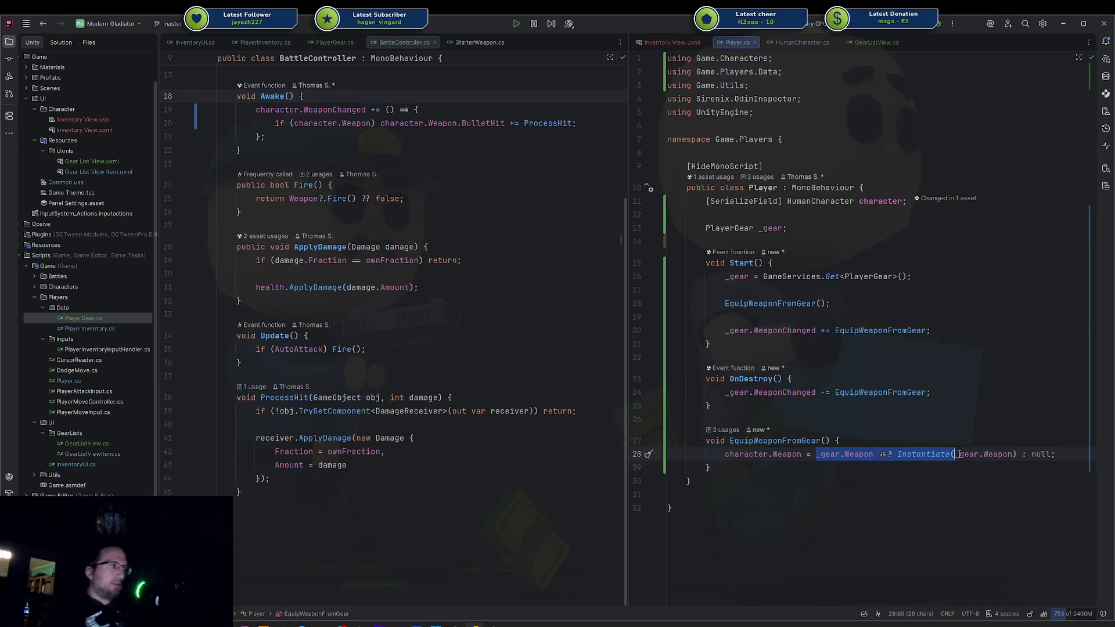
text(_)
click(875, 454)
key(Delete)
key(Delete)
key(Delete)
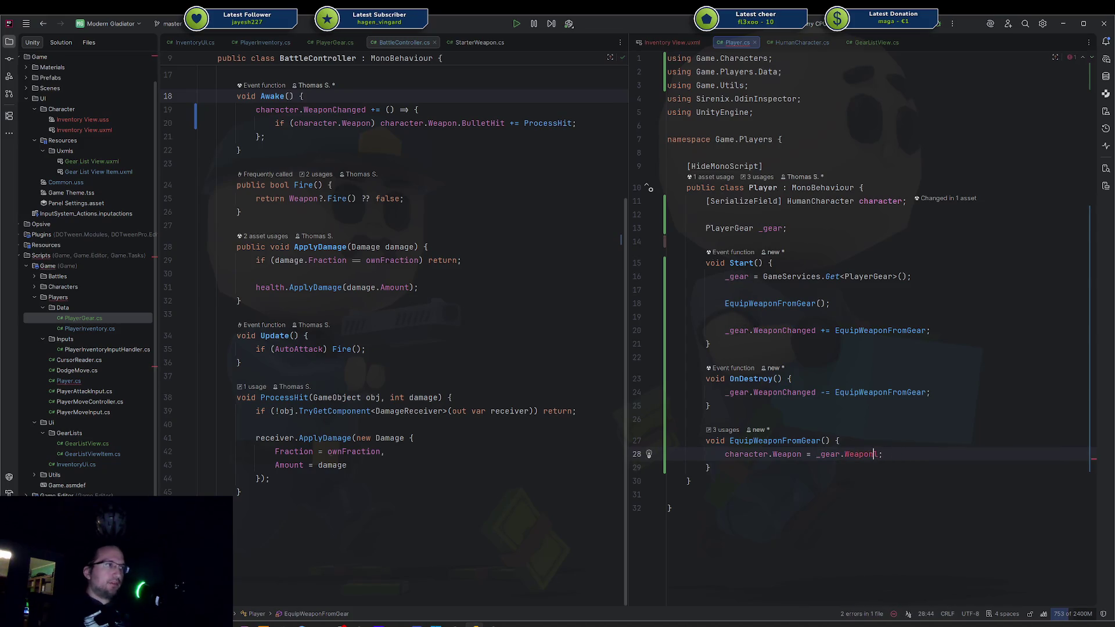
key(Delete)
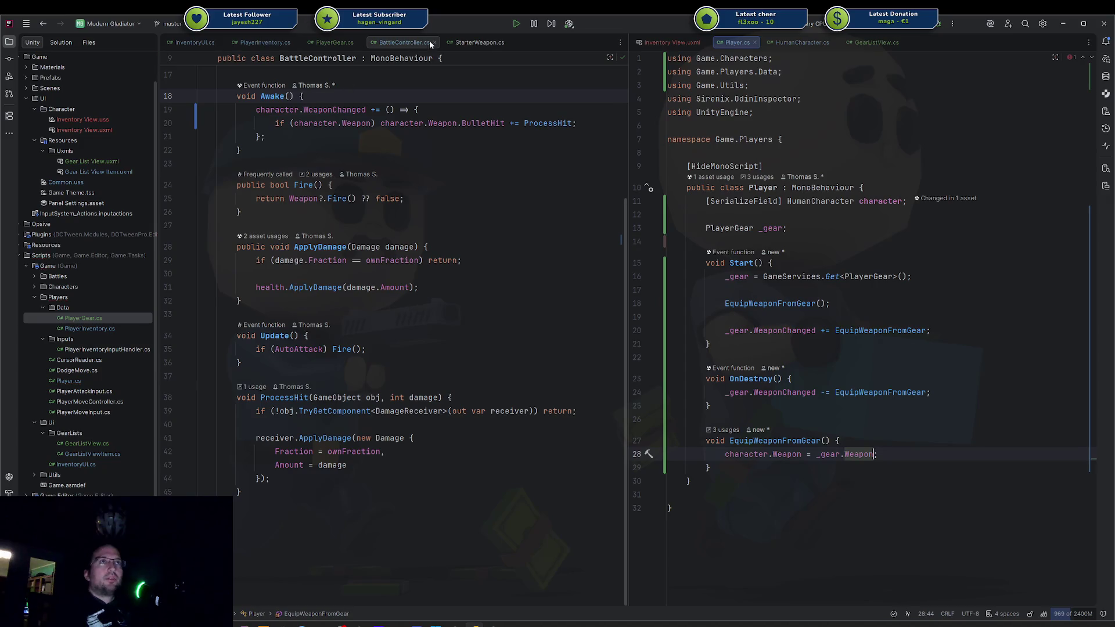
- In StarterWeapon.cs line 14, remove Instantiate( ) so starterWeapon is assigned directly
click(477, 43)
double_click(349, 209)
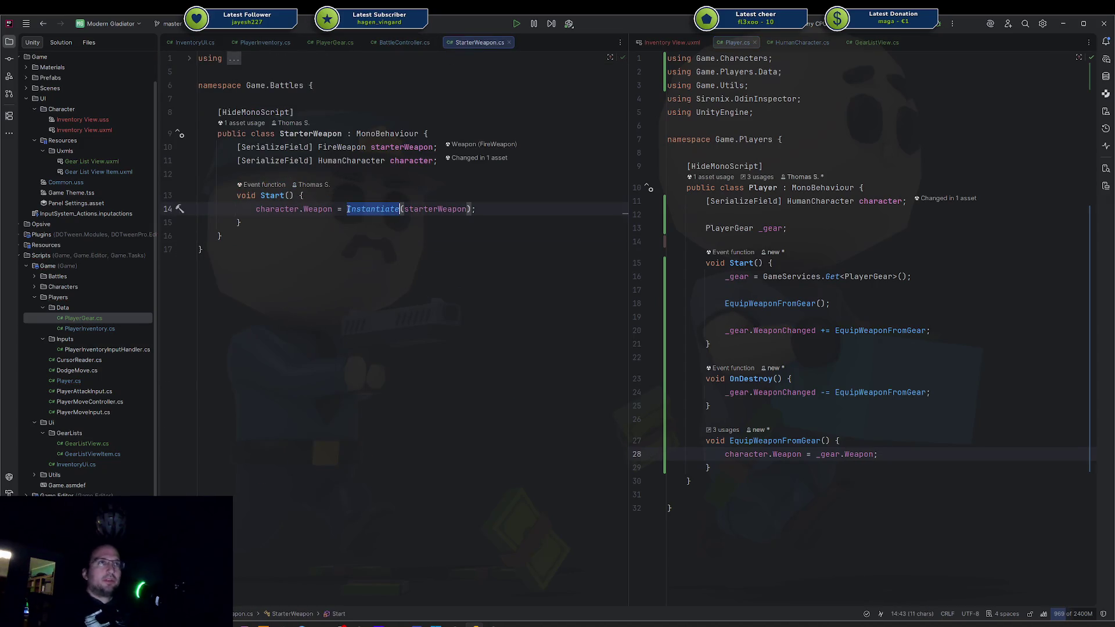
key(Delete)
key(Delete)
key(End)
key(Left)
key(BackSpace)
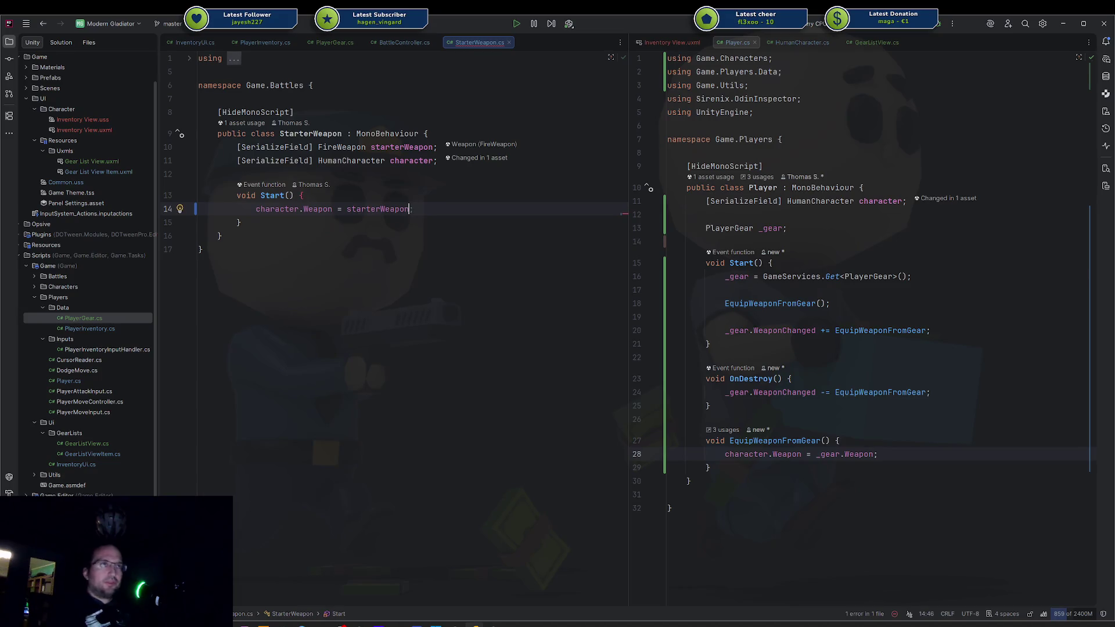
key(Down)
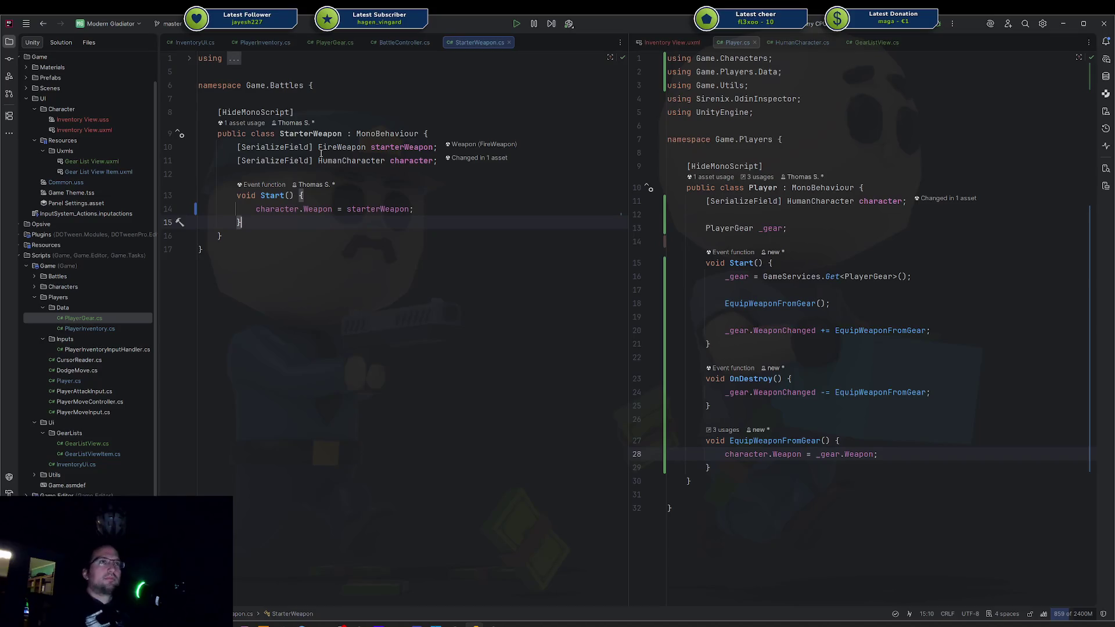
key(Down)
key(Down)
- Back in Unity, start play mode to see the character holding its weapon
key(alt+Tab)
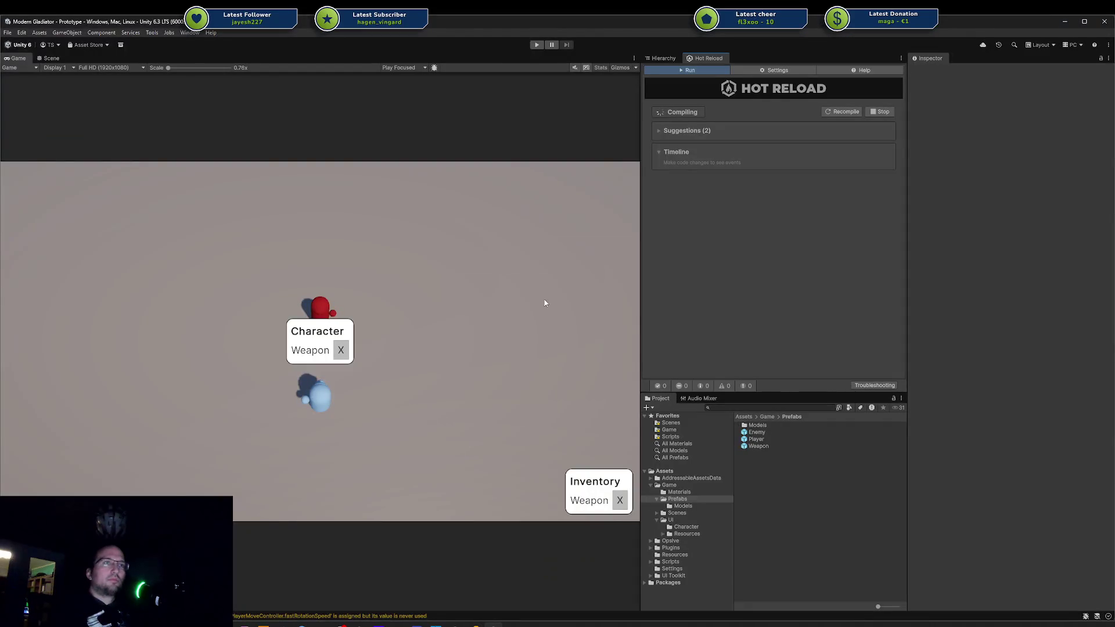
click(536, 47)
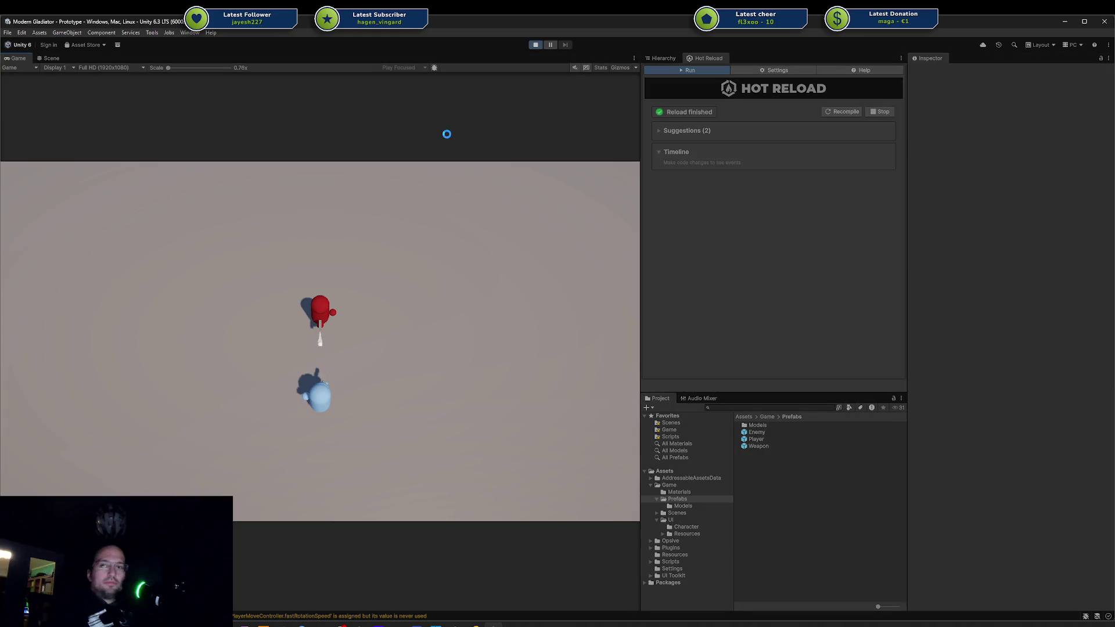
- Inspect the two Weapon(Clone) objects and the UI Inventory in the Hierarchy while moving the player
click(662, 58)
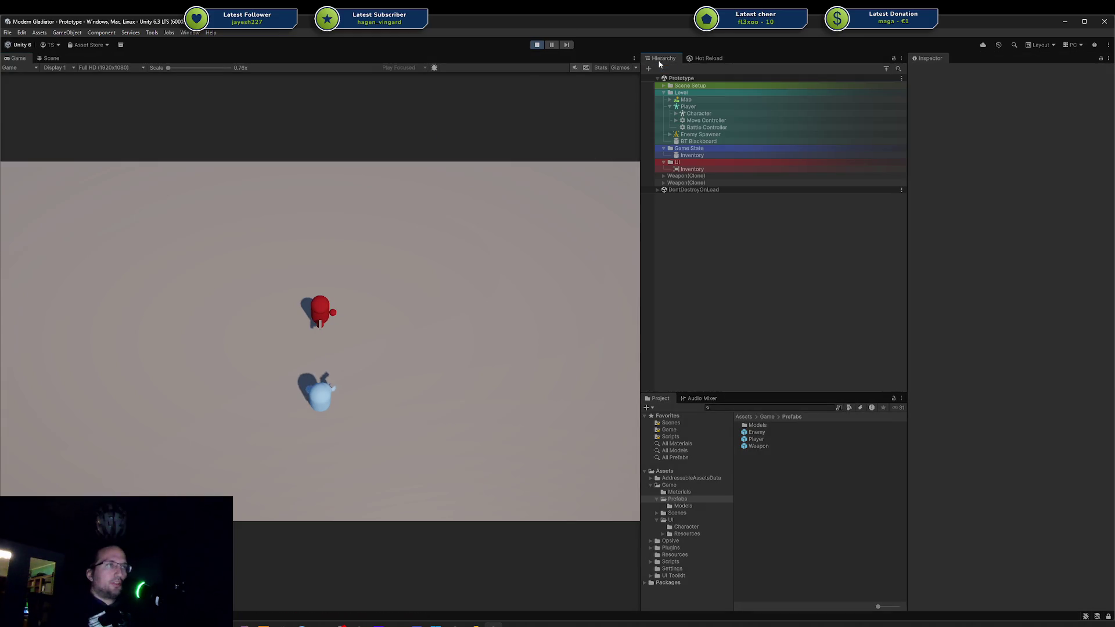
click(699, 175)
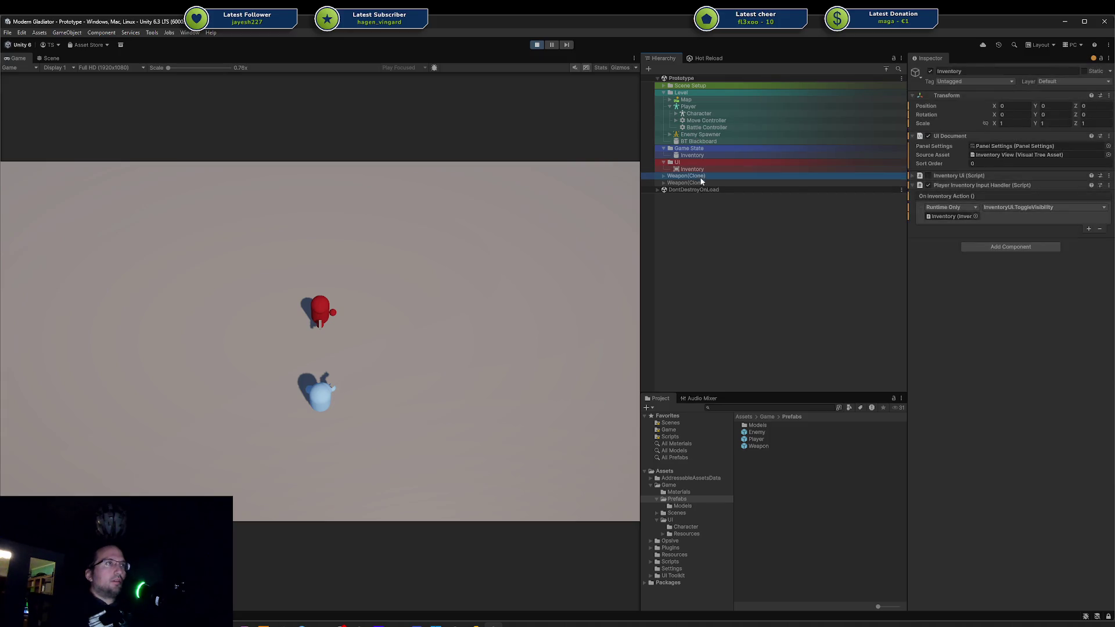
click(696, 183)
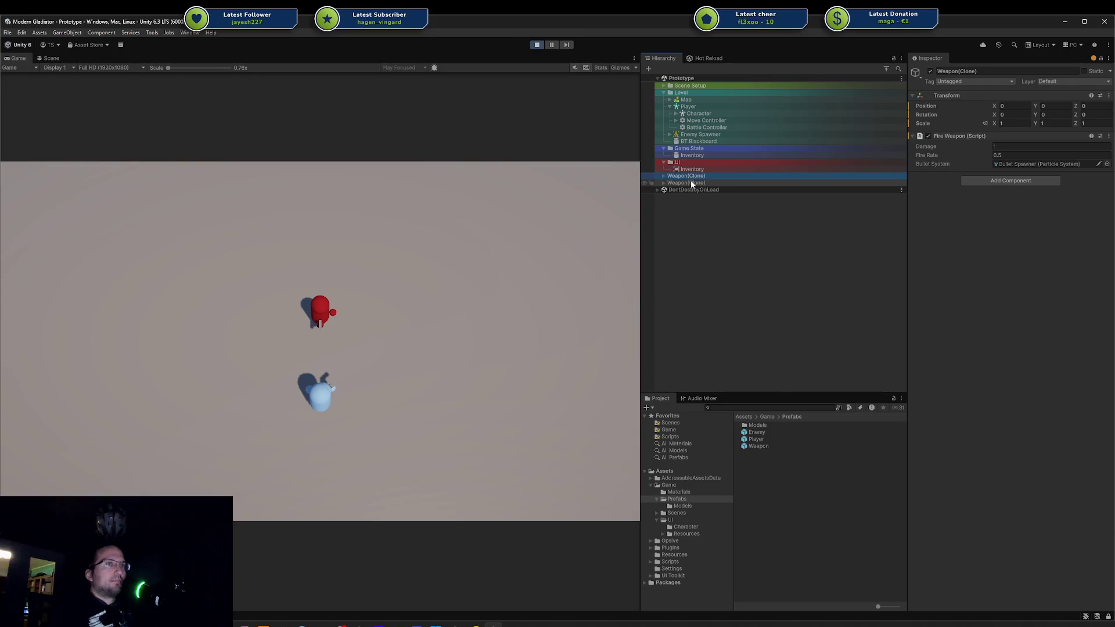
click(694, 176)
click(480, 286)
key(a)
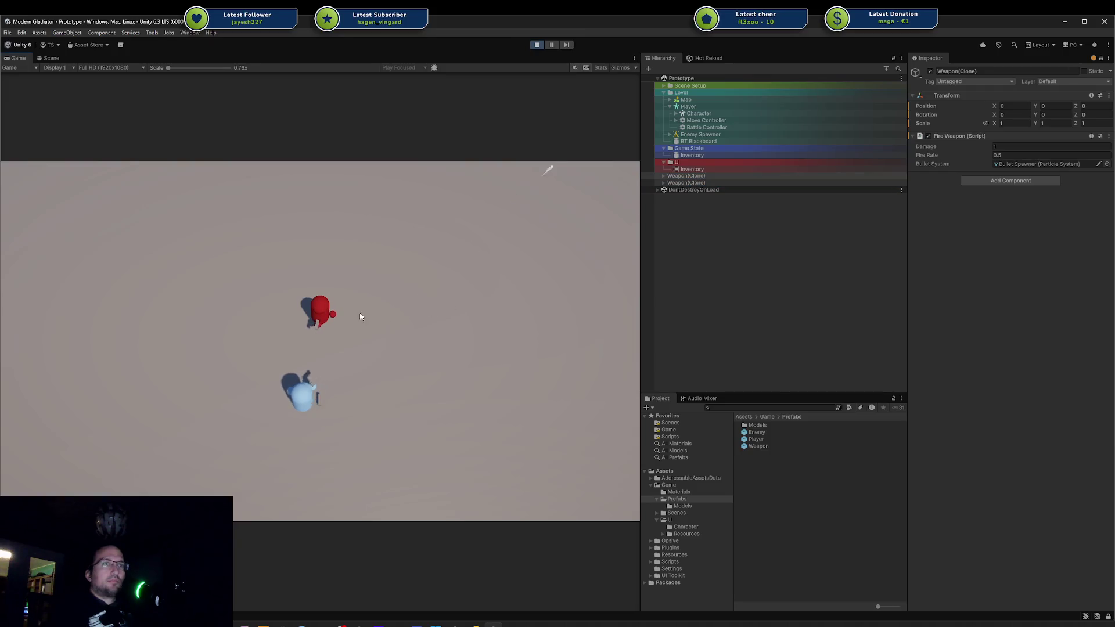
click(681, 183)
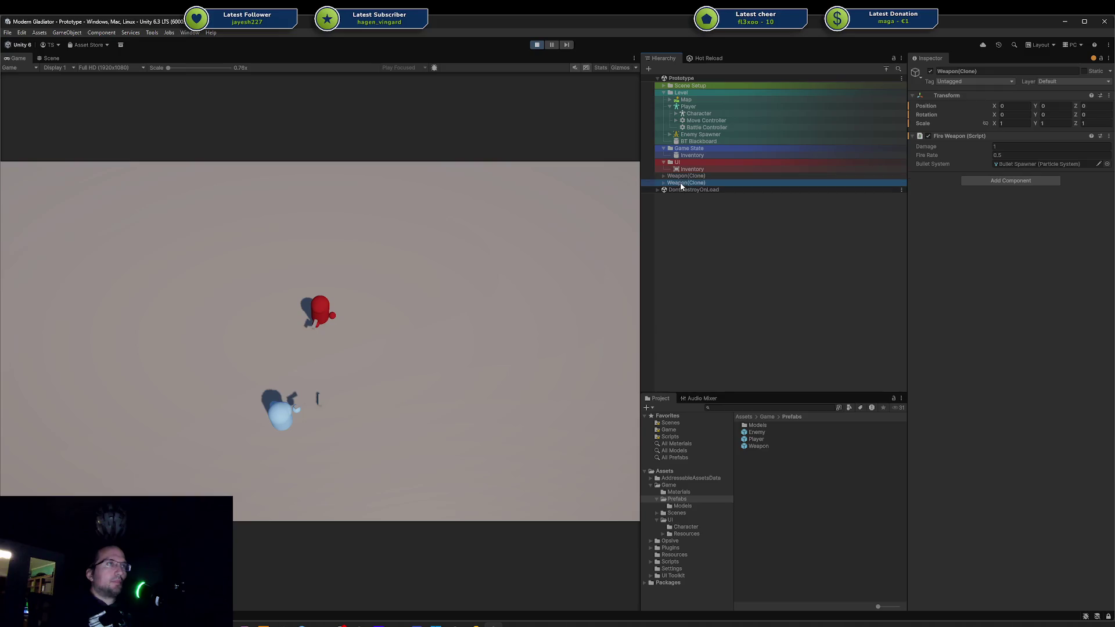
click(677, 162)
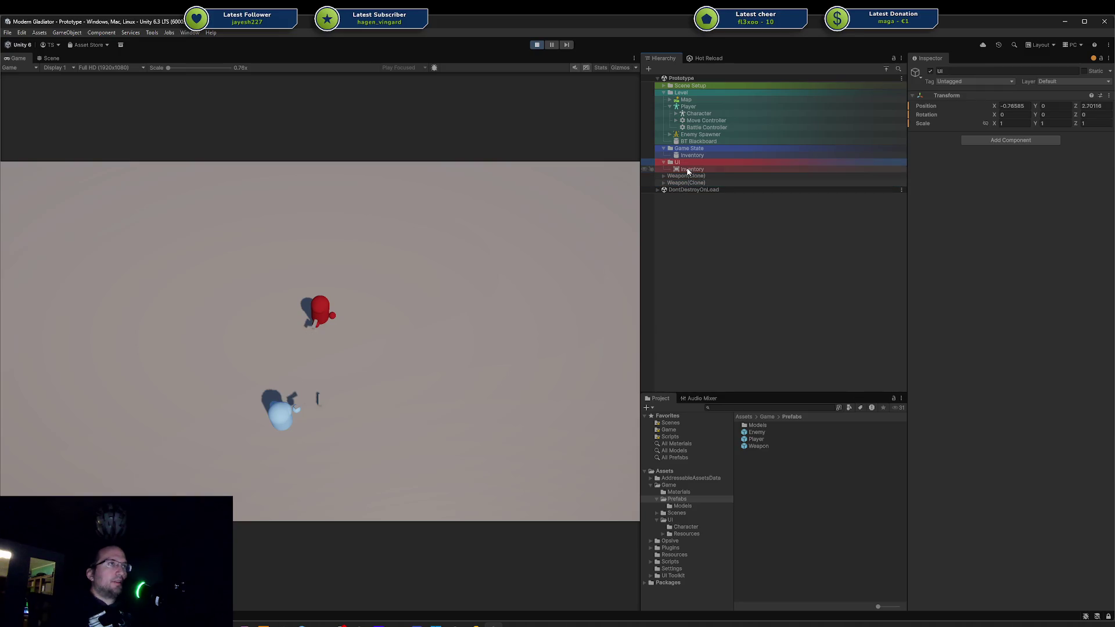
click(692, 169)
- Clear Player Gear's Weapon field on Game State Inventory, drag the Weapon prefab back in, and stop play
click(730, 155)
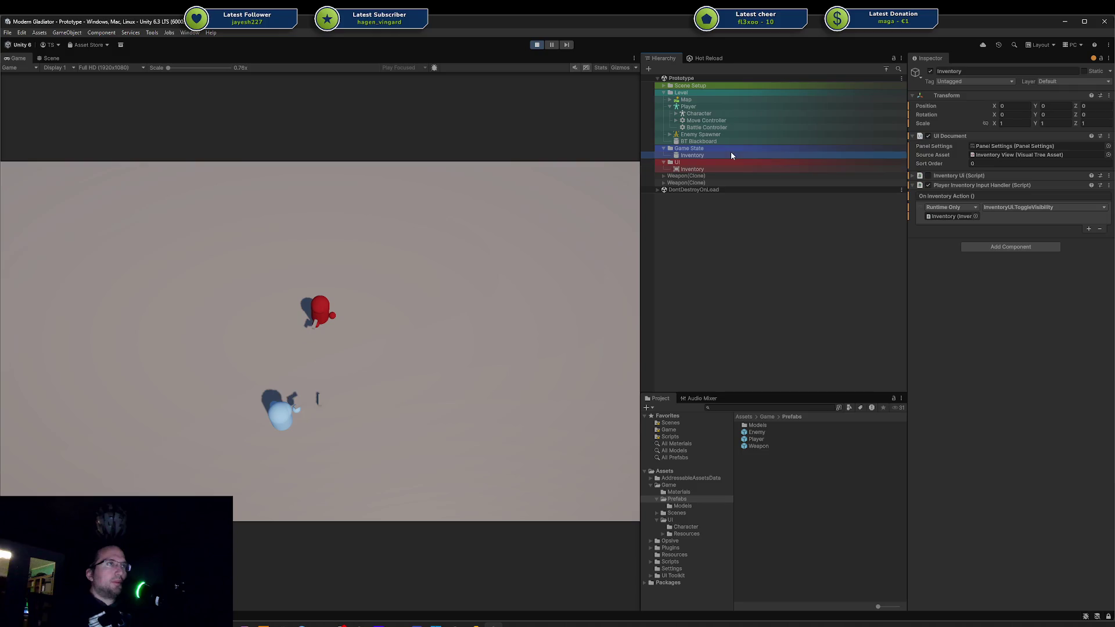
click(1011, 152)
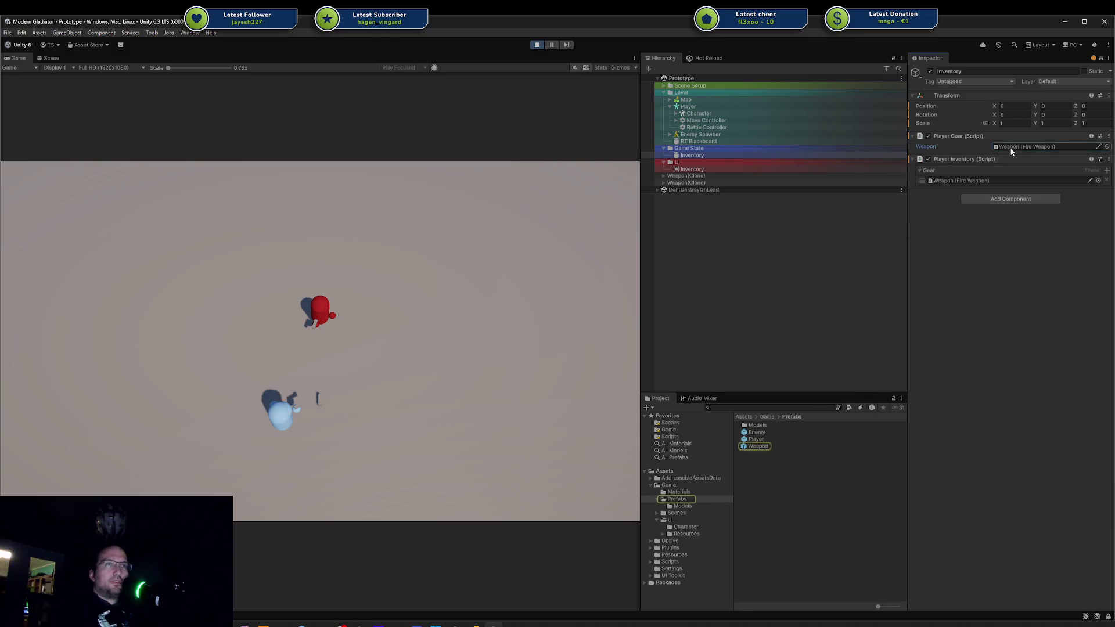
key(Delete)
drag(755, 446, 1028, 146)
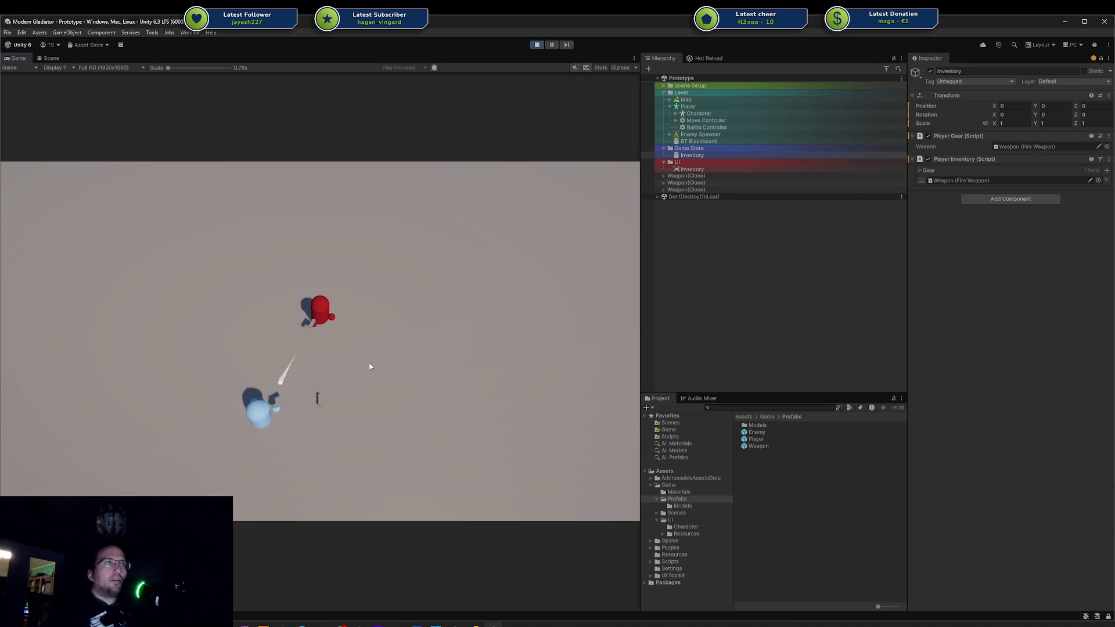
click(539, 45)
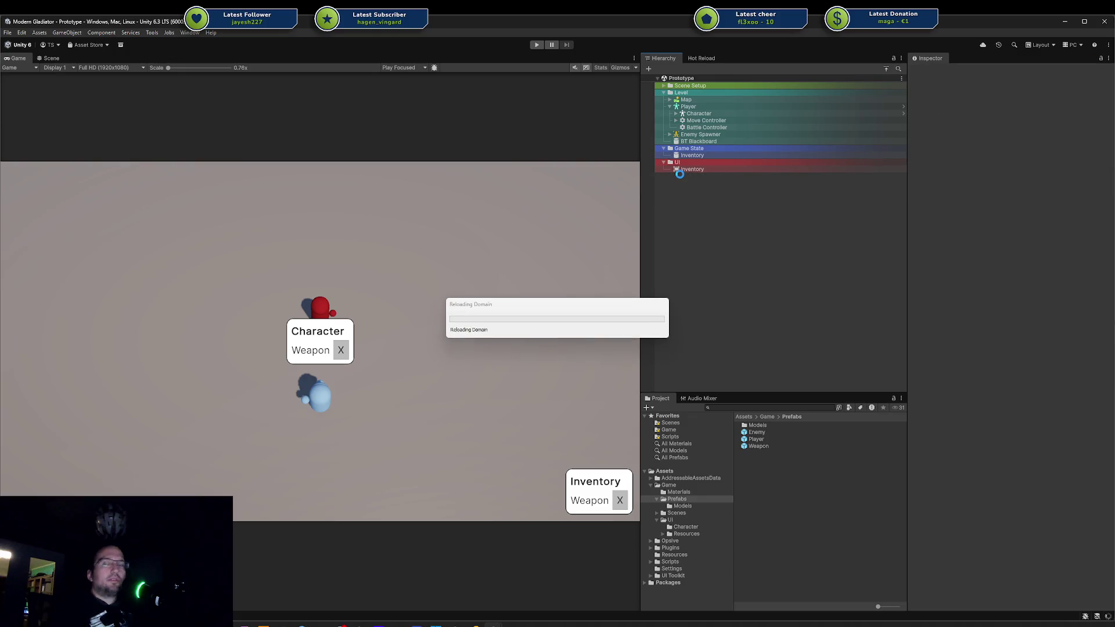
click(492, 625)
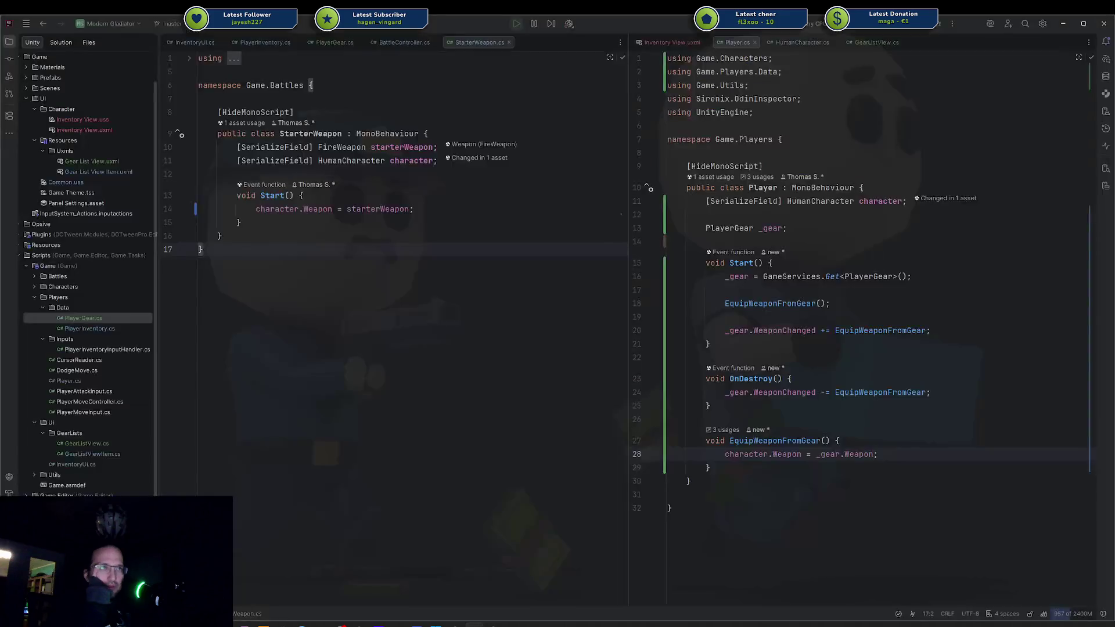
click(820, 455)
click(847, 454)
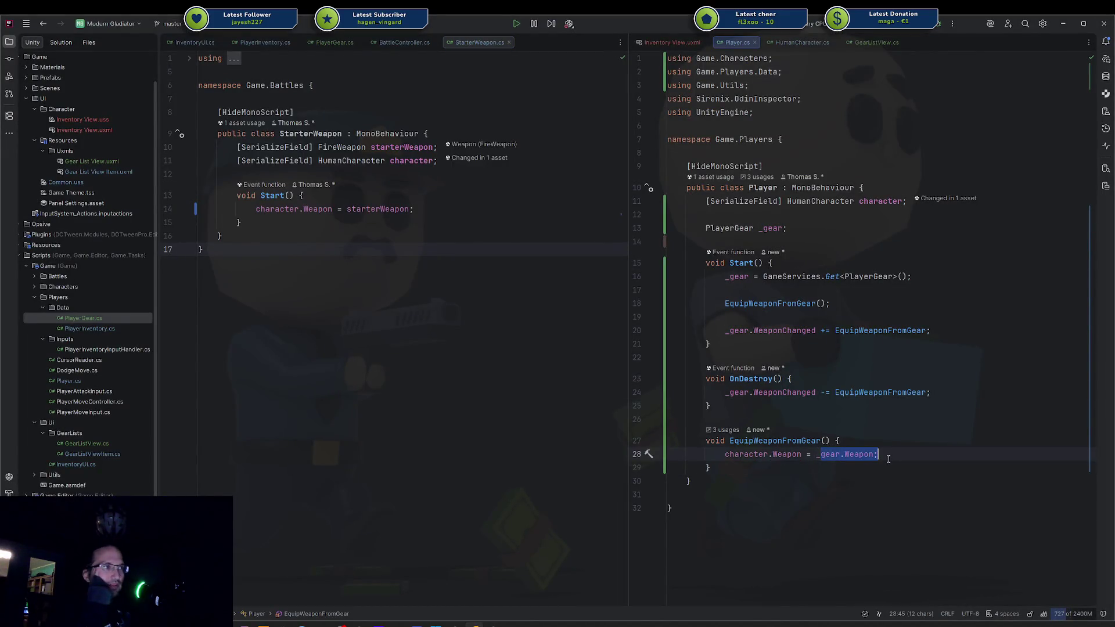
key(ctrl+w)
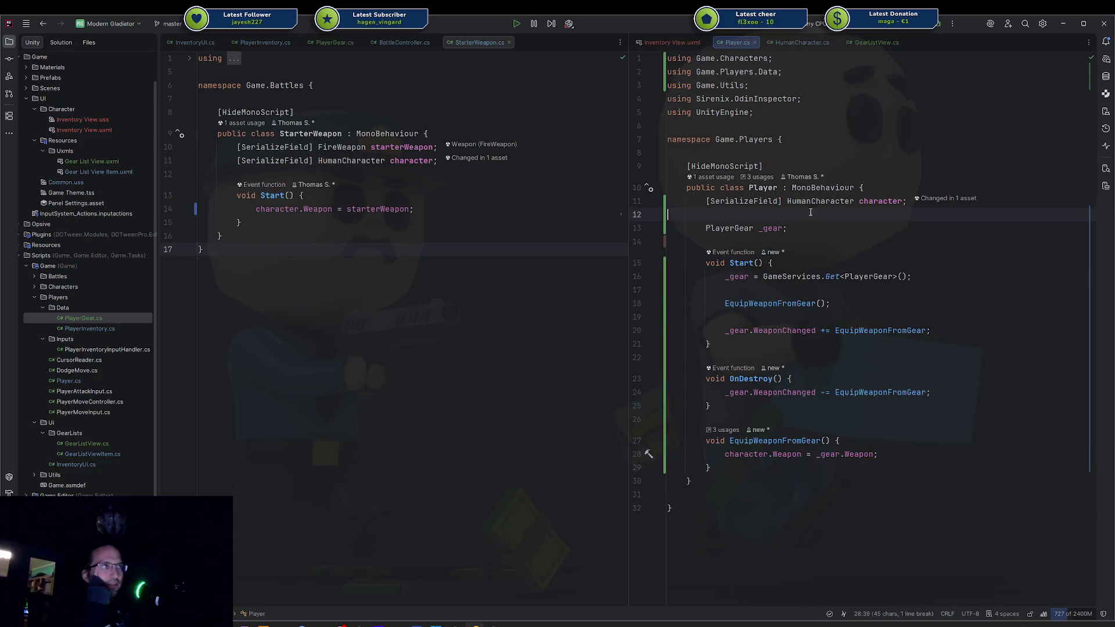
click(798, 42)
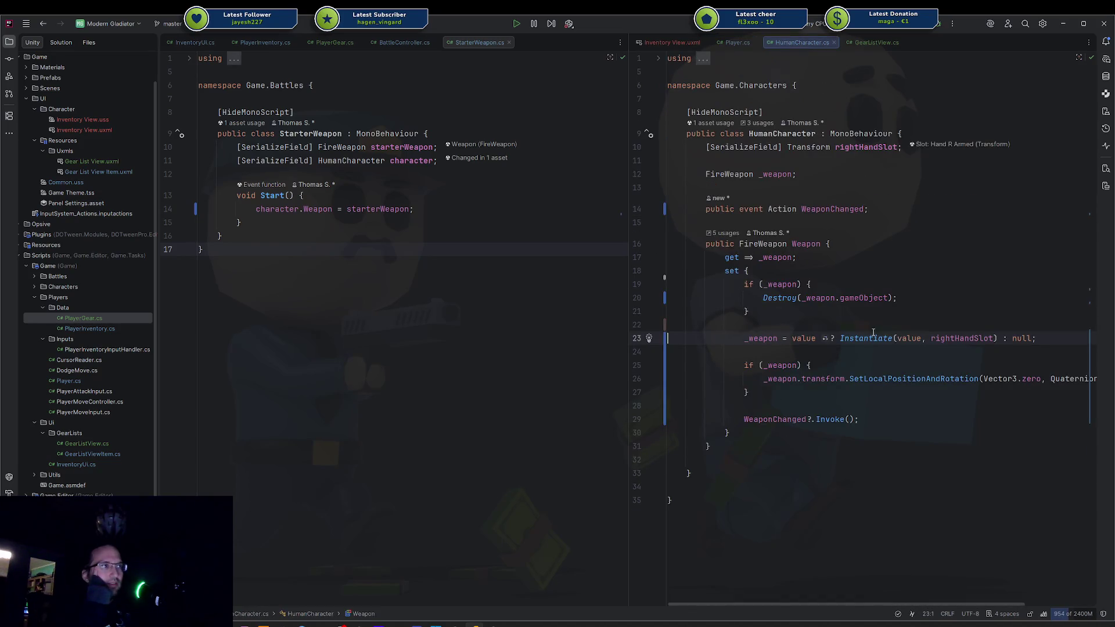
double_click(863, 338)
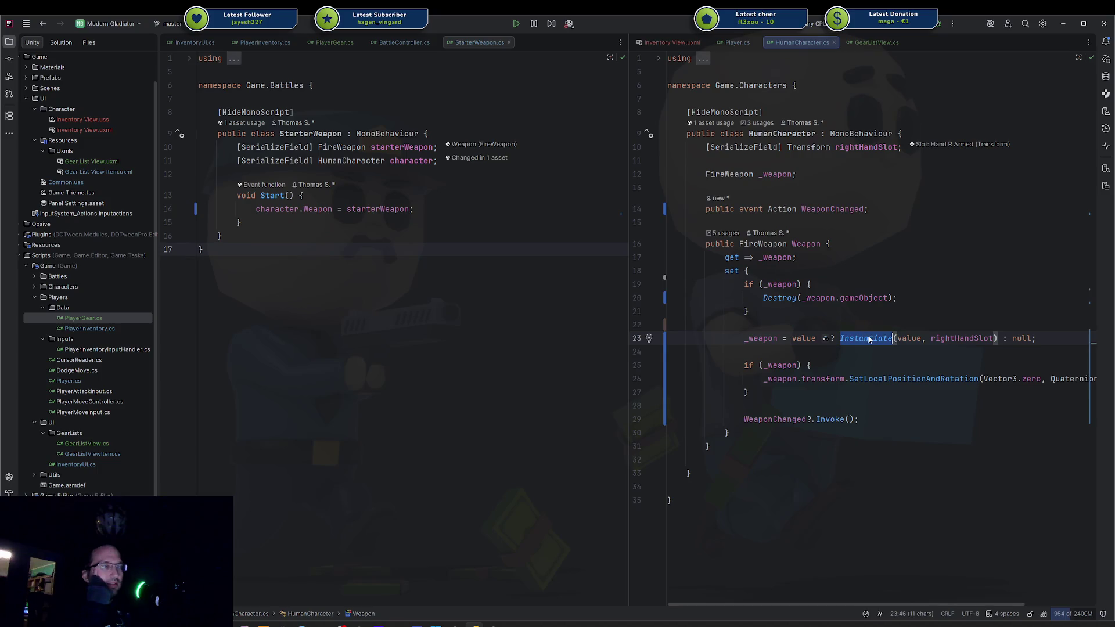
click(512, 625)
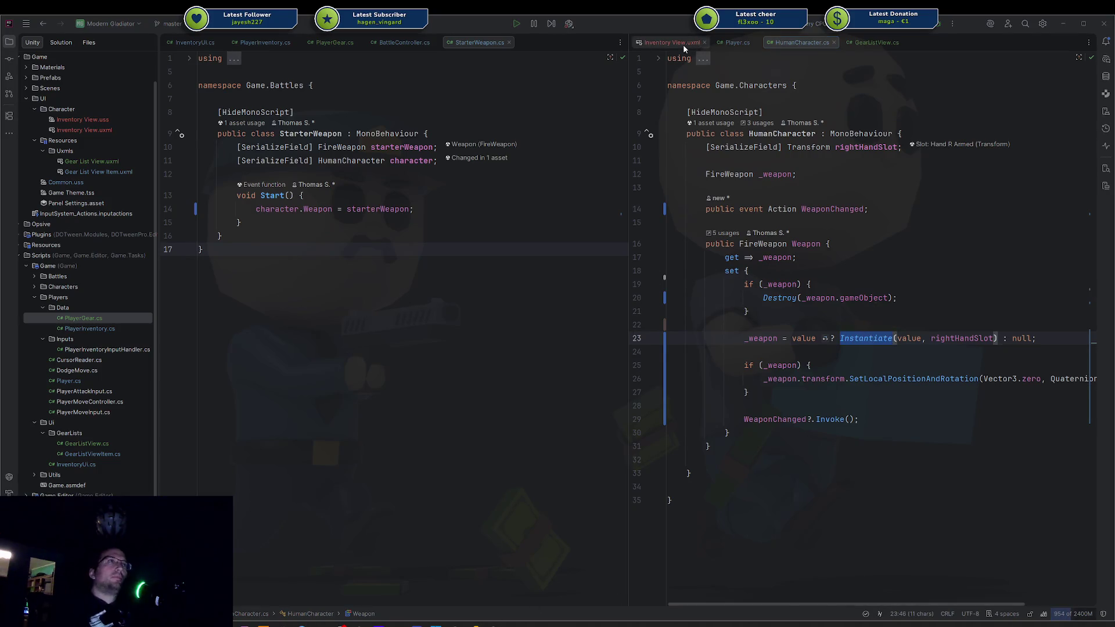
key(ctrl+Tab)
click(899, 453)
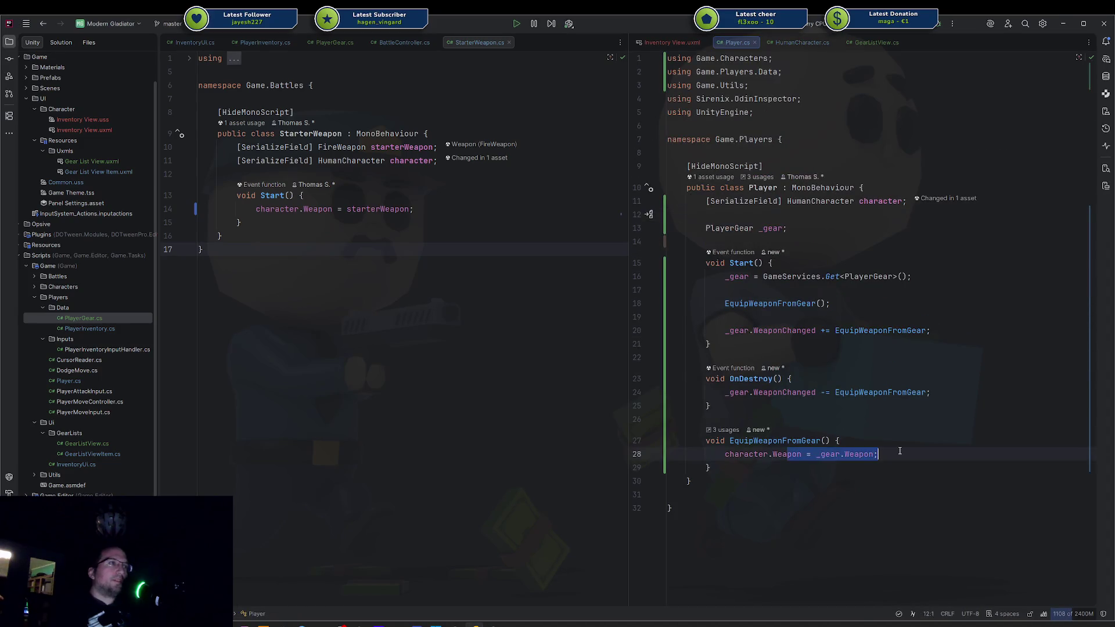
mouse_move(494, 624)
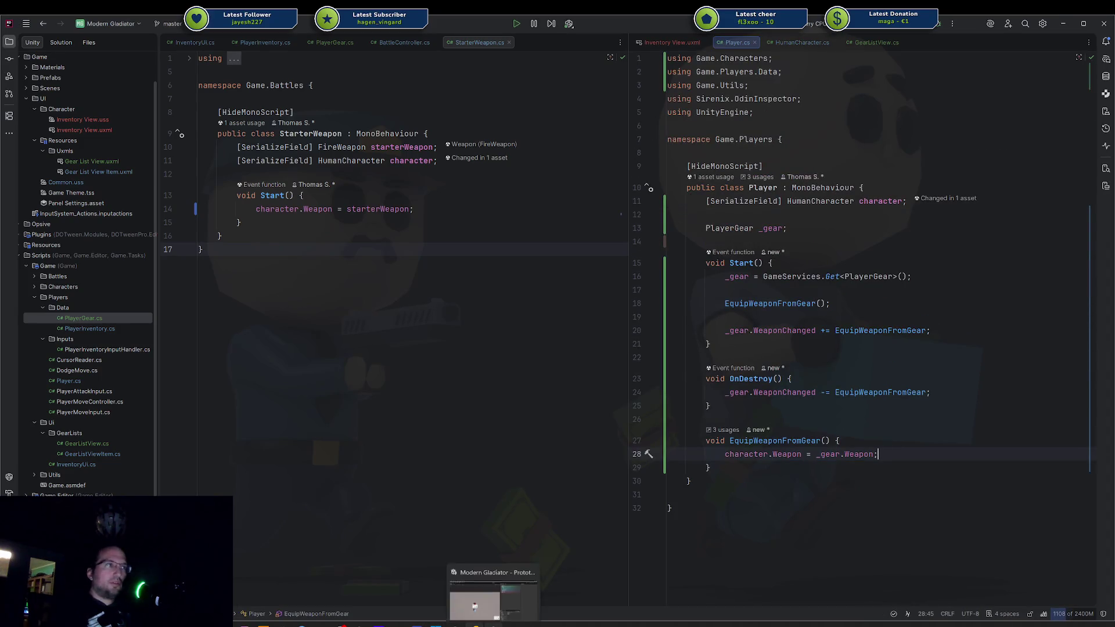
click(496, 592)
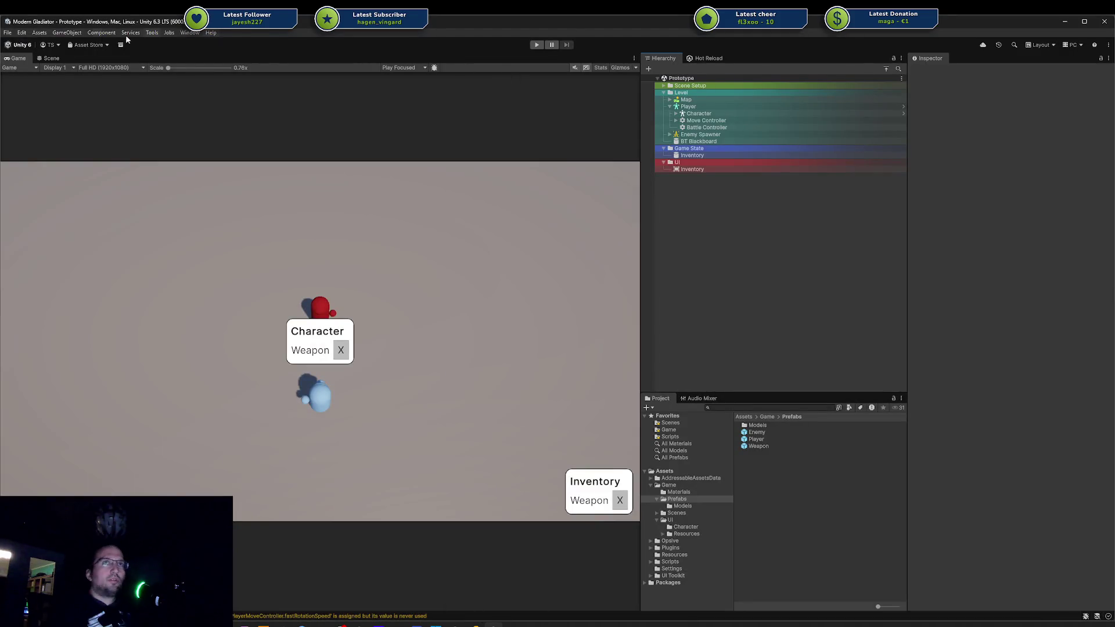
- During play, put the Weapon prefab back into Game State Inventory's Player Gear Weapon slot
click(709, 59)
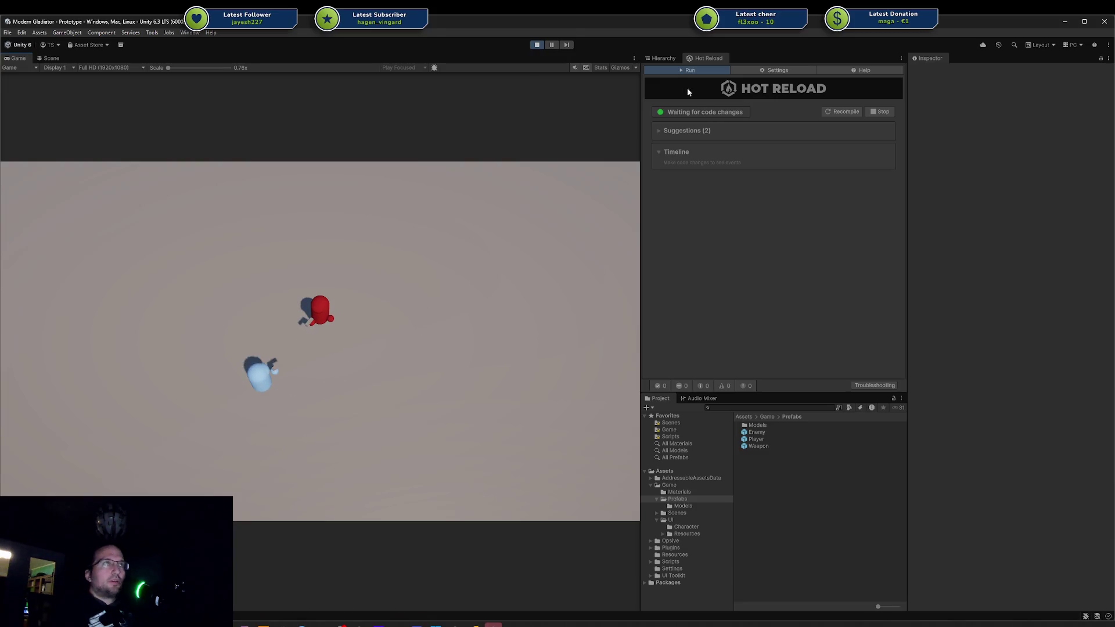
click(661, 58)
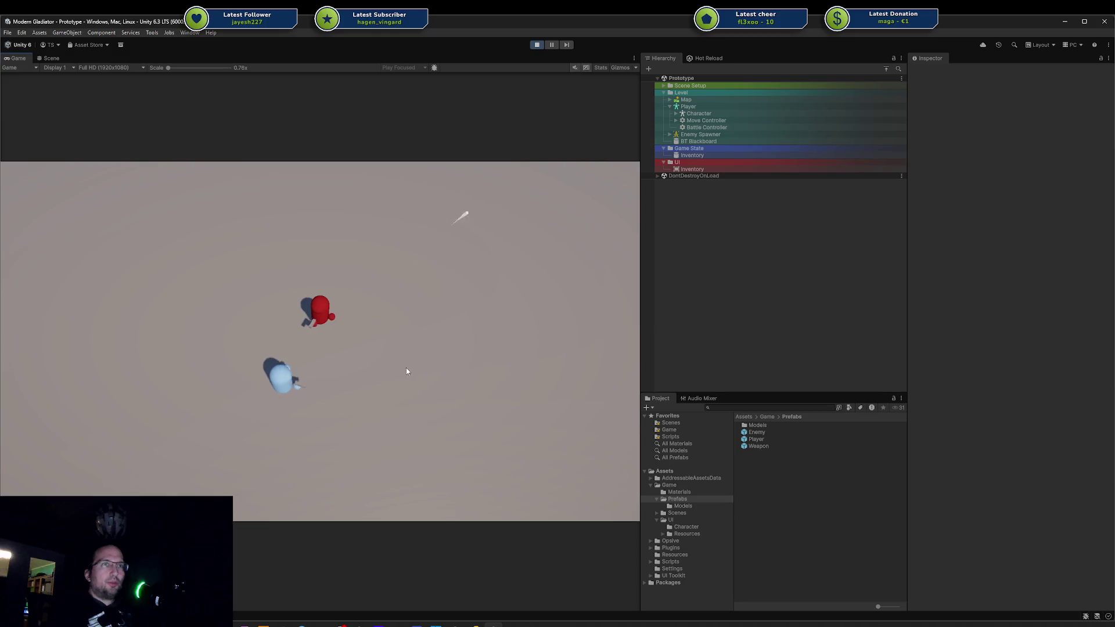
click(686, 155)
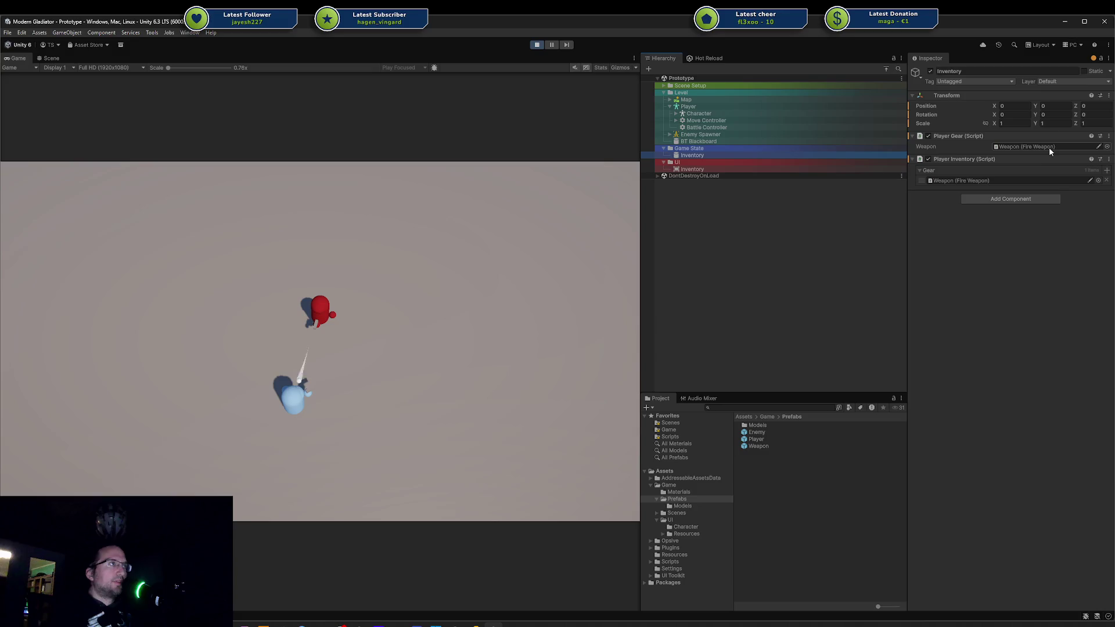
click(1045, 146)
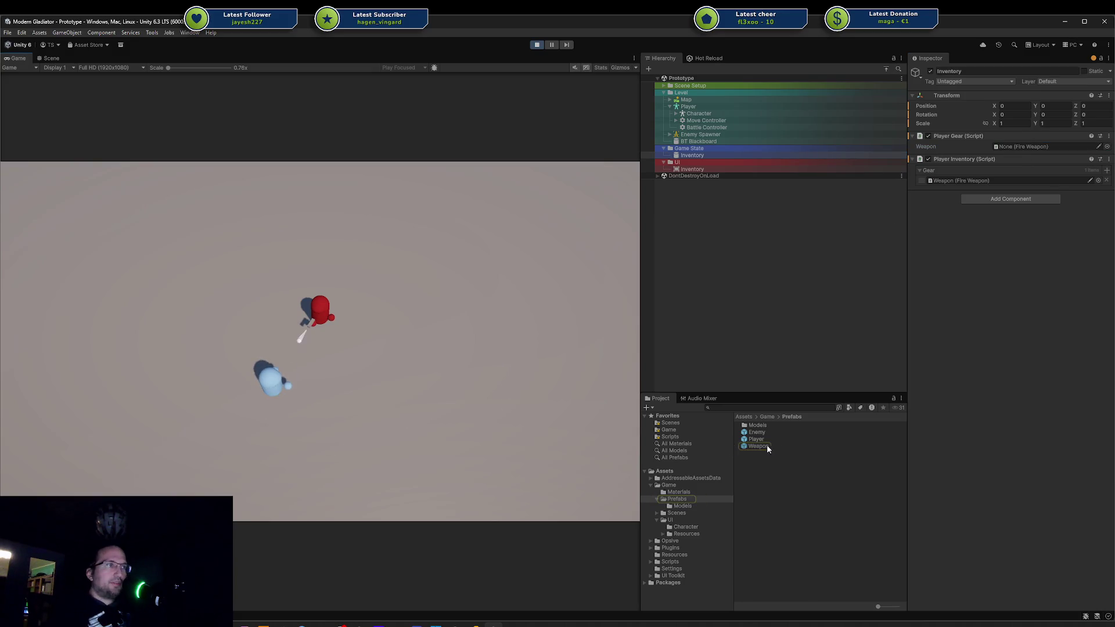
mouse_move(767, 444)
mouse_down()
mouse_move(933, 313)
mouse_move(1002, 147)
mouse_up()
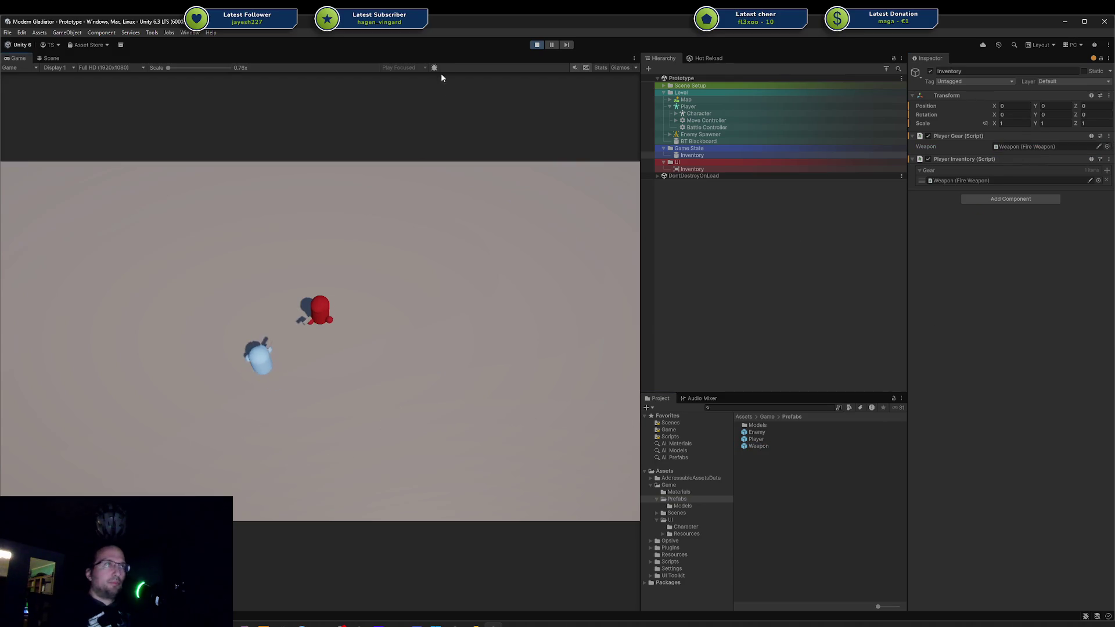
- Stop play mode and switch over to JetBrains Rider
click(536, 45)
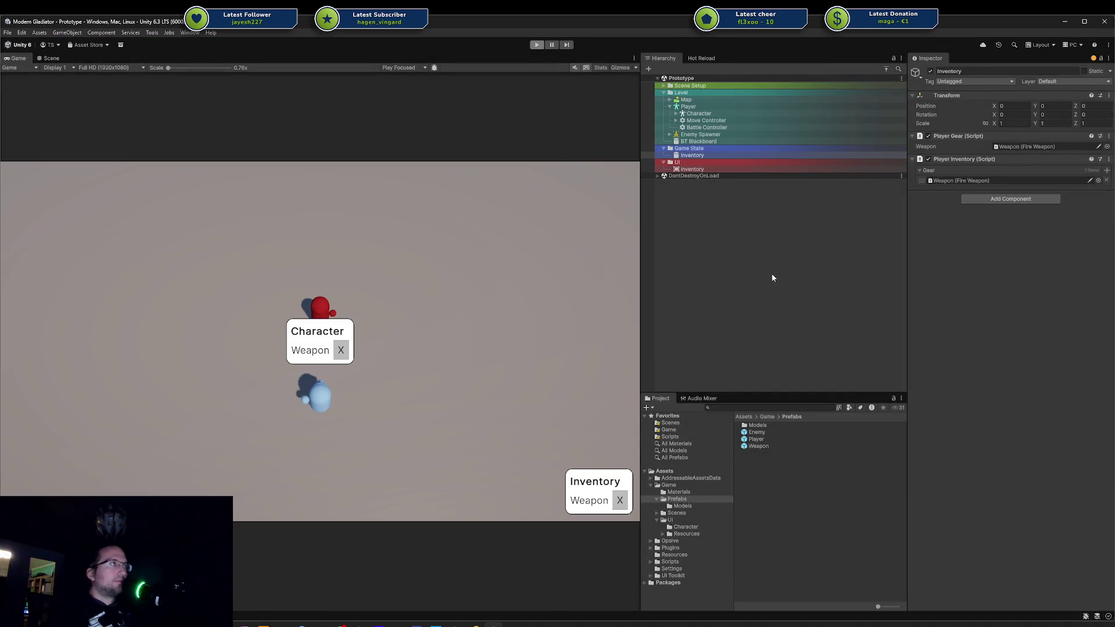
click(8, 32)
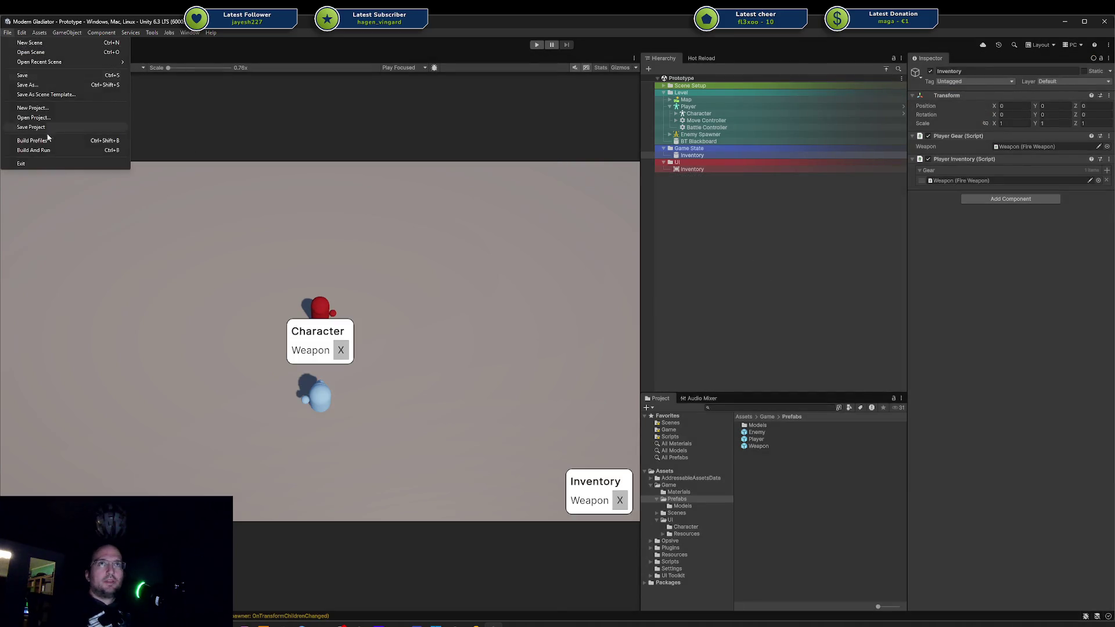
key(Escape)
click(473, 624)
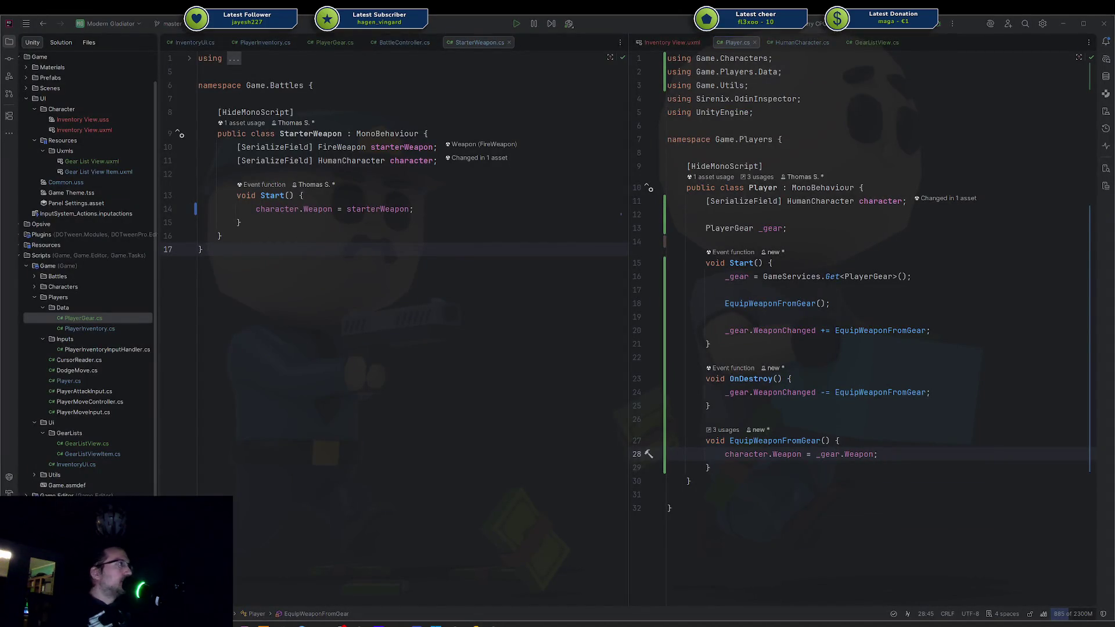
- Add the checklist item 'Remove Action Button (Player should always have a weapon)' to the Character View card
click(342, 624)
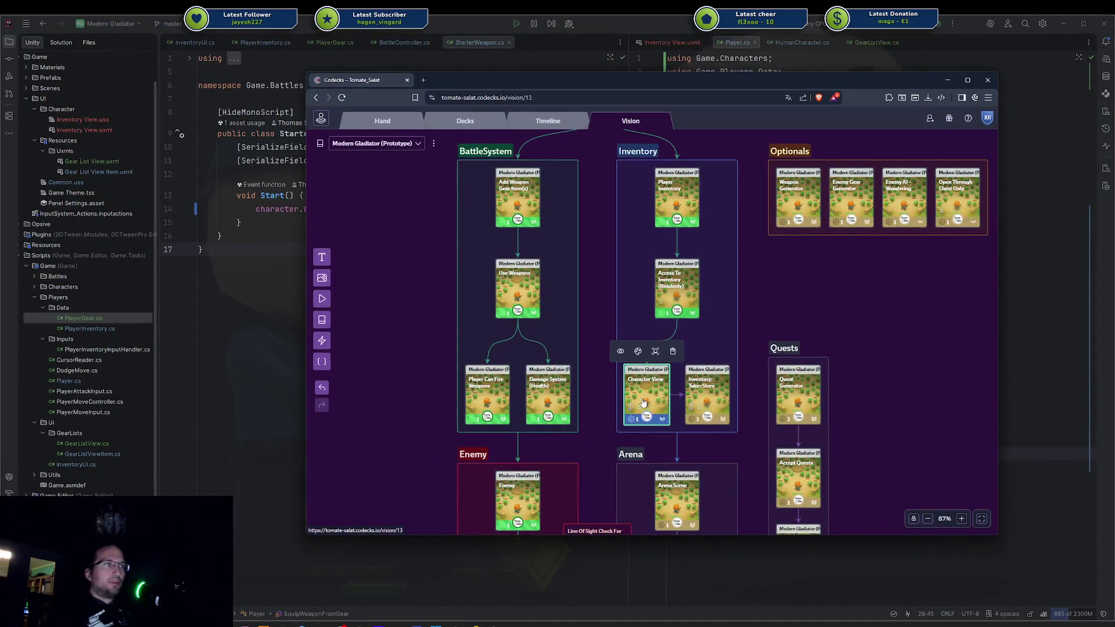
click(641, 397)
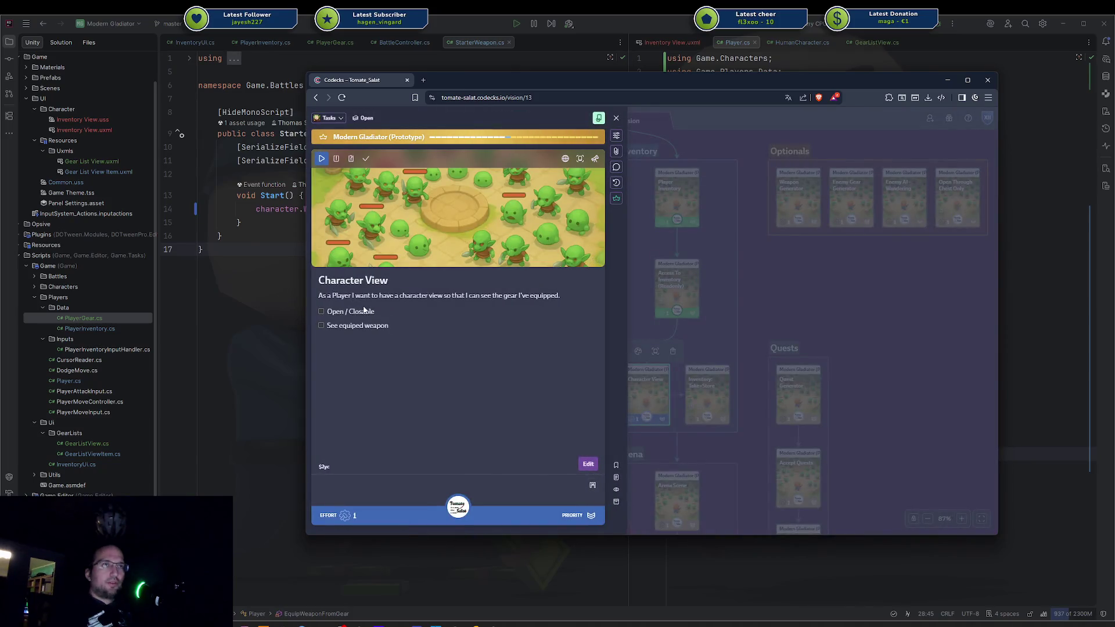
click(389, 374)
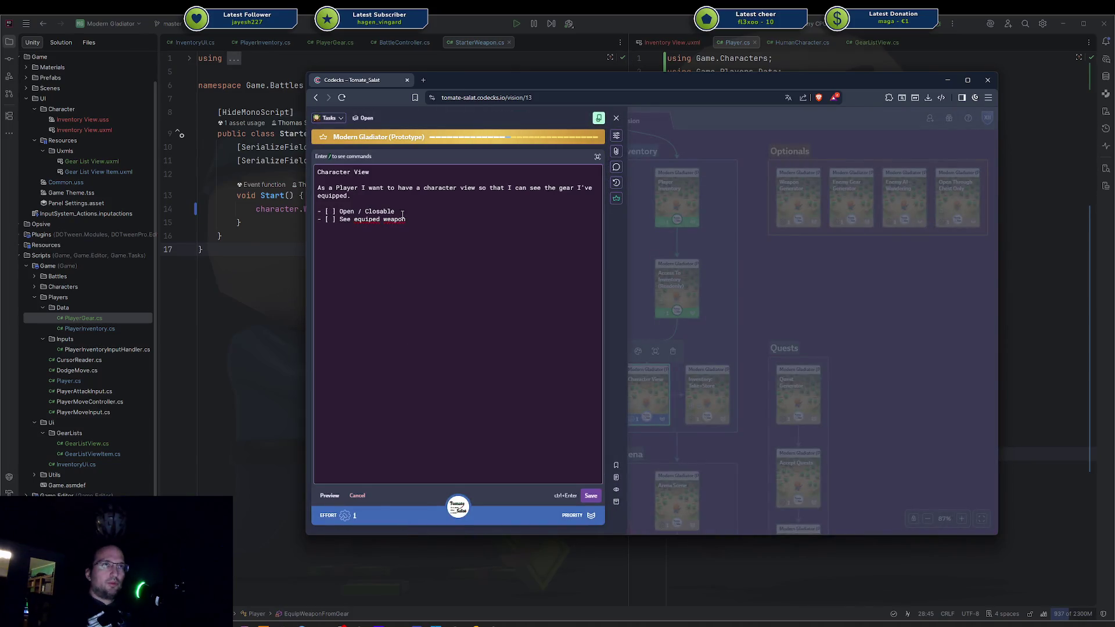
key(Return)
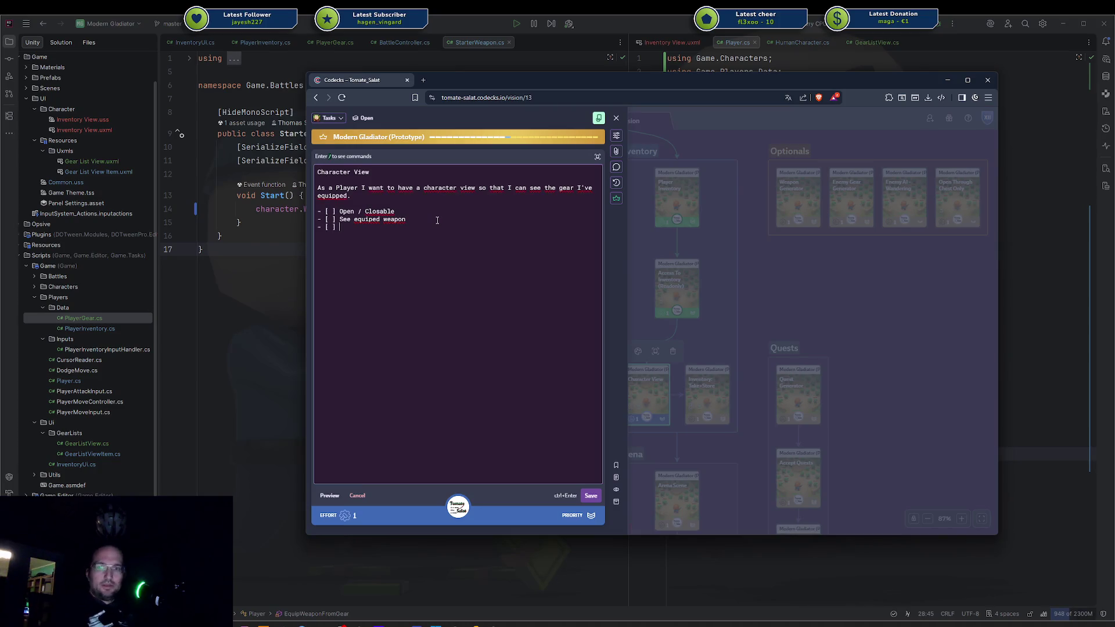
text(Remove)
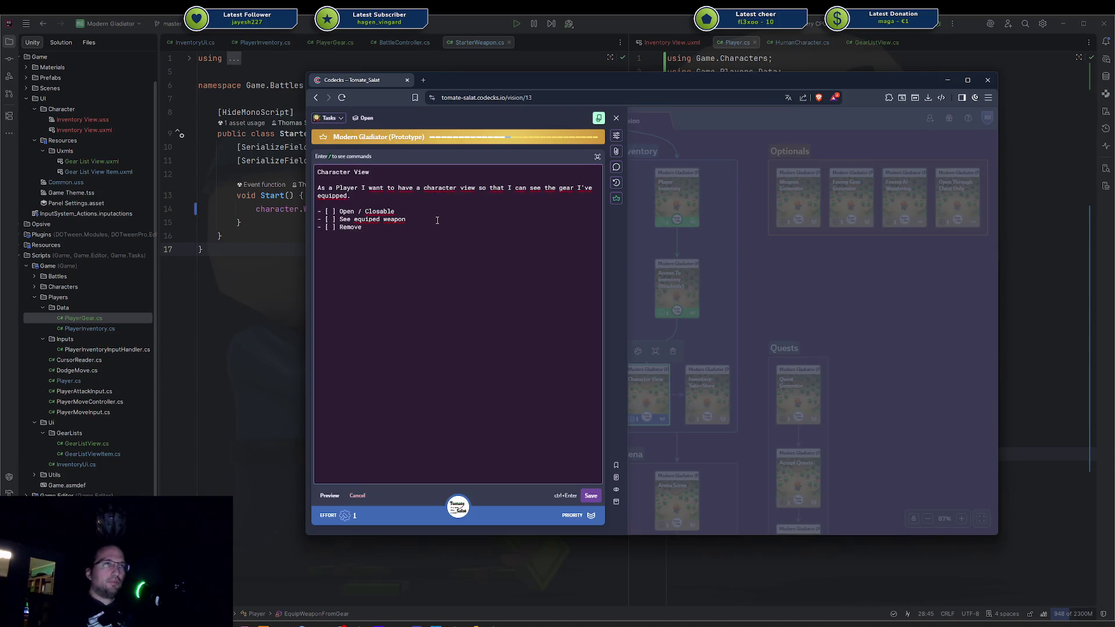
text( Action Button (Pla)
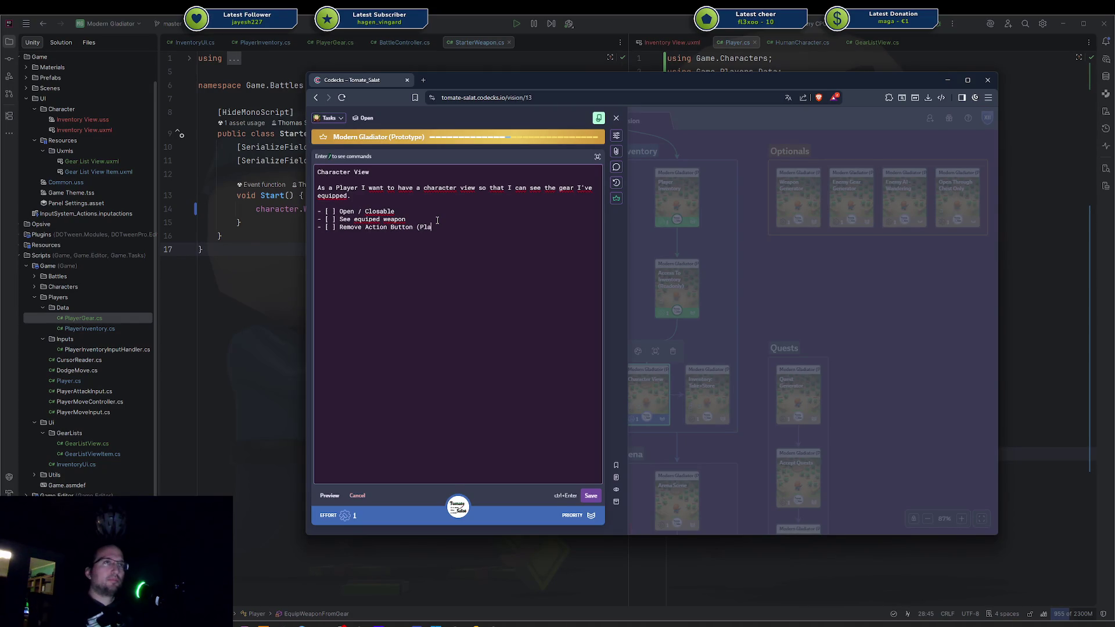
text(hould h)
text())
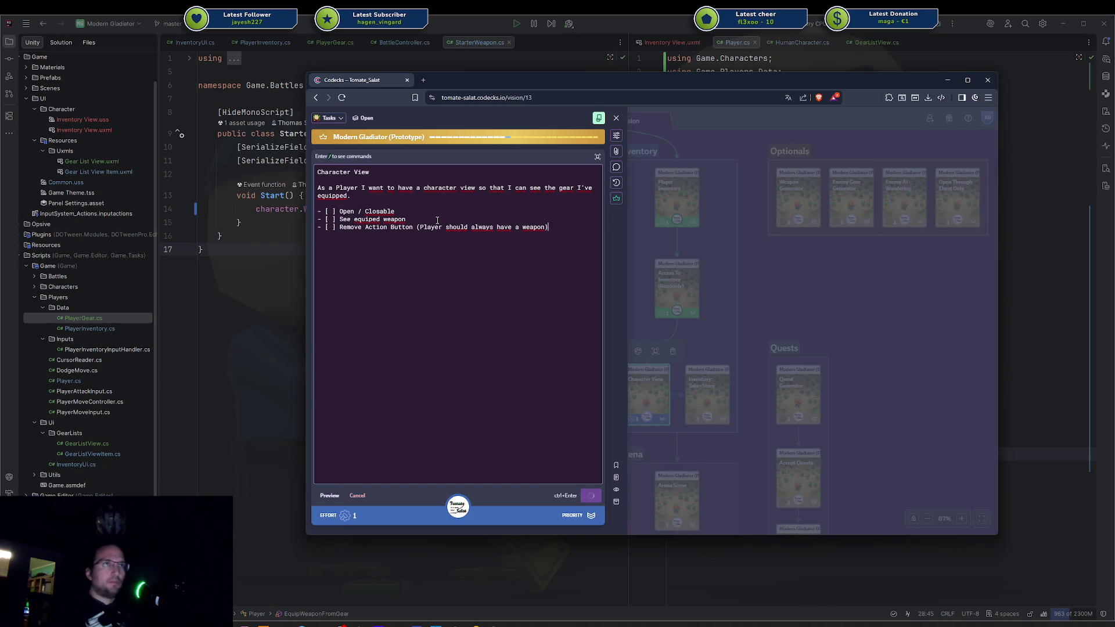
key(ctrl+Return)
- Tick the Open / Closable and See equiped weapon checklist items
click(344, 313)
click(343, 327)
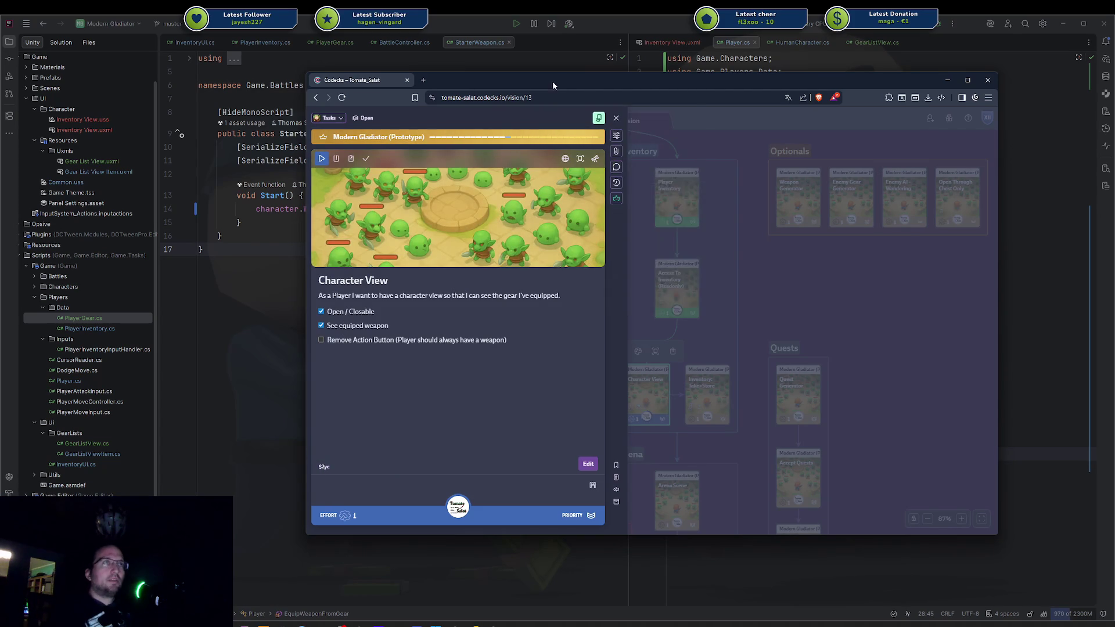
drag(552, 82, 1107, 104)
- Commit all tracked changes, including Player.prefab, with the message 'Added Character View'
click(9, 59)
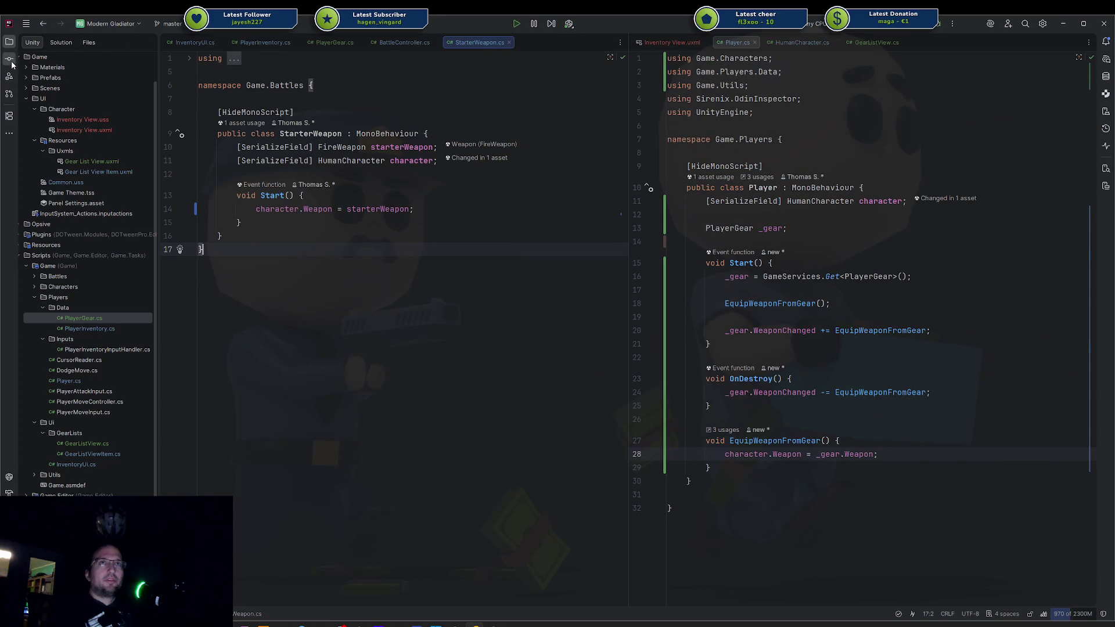
click(61, 115)
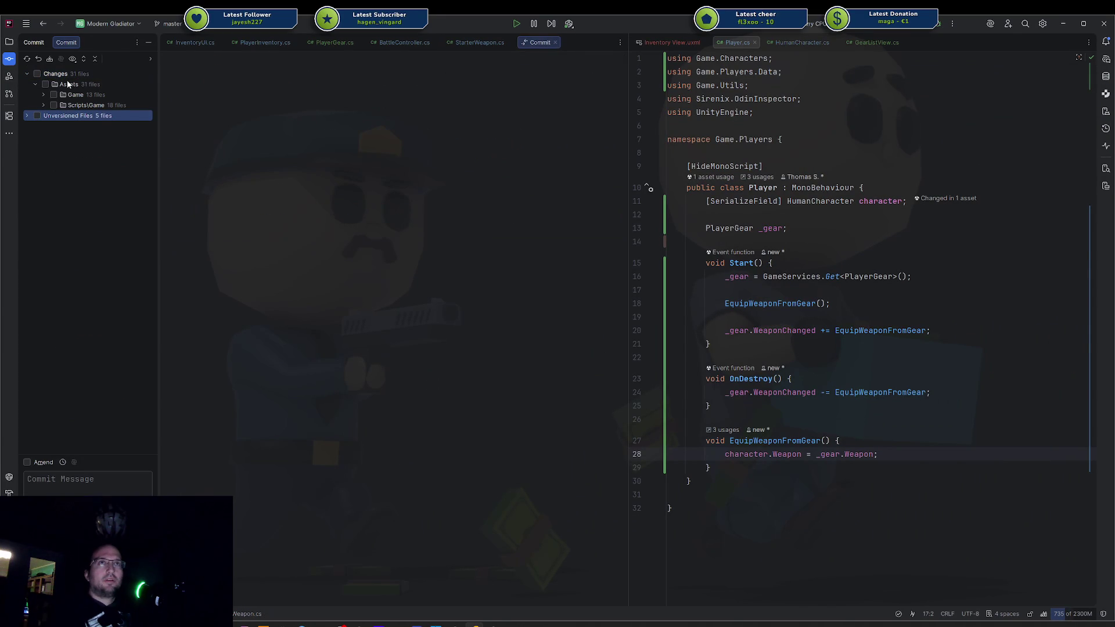
click(27, 74)
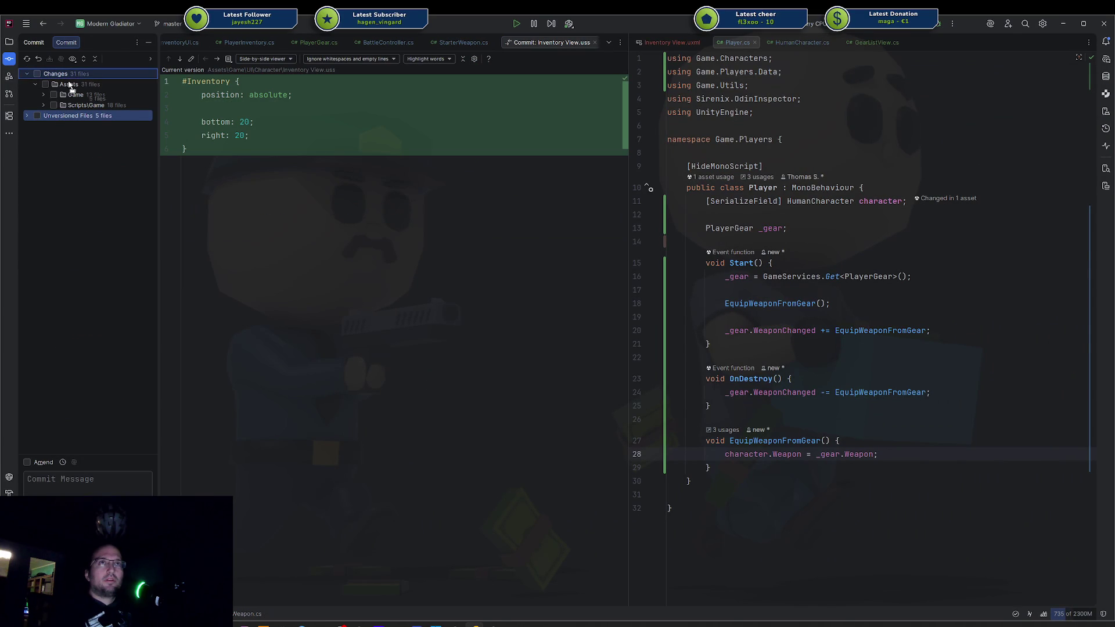
click(37, 75)
click(423, 256)
text($2yc Add)
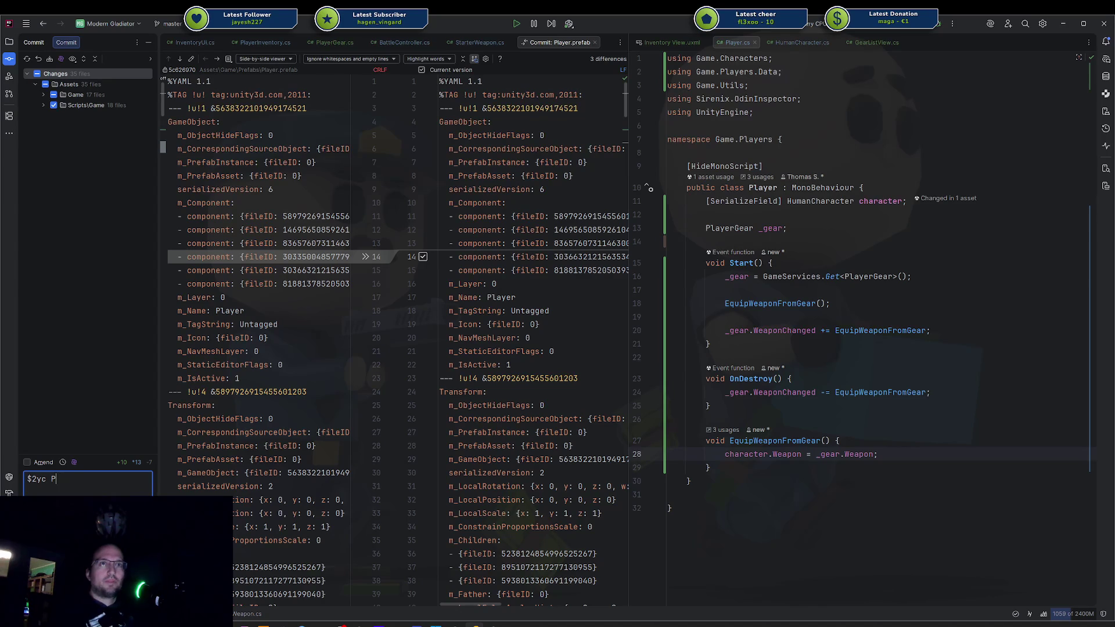
text(ed Character View)
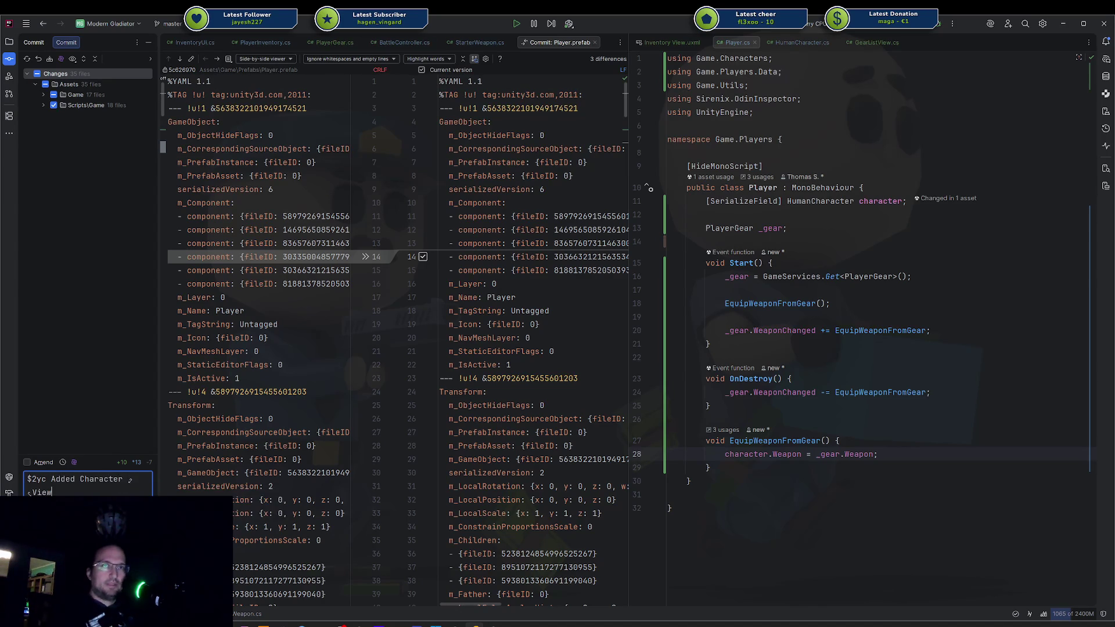
key(ctrl+Return)
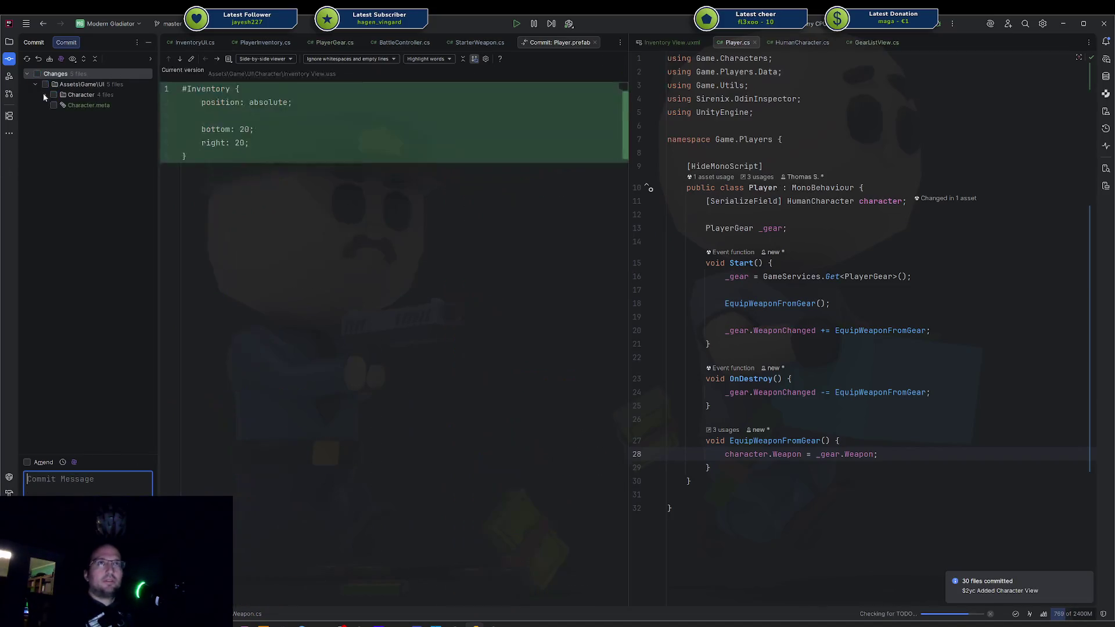
- Amend the remaining Character UI files into that commit and push it to origin/master
click(44, 95)
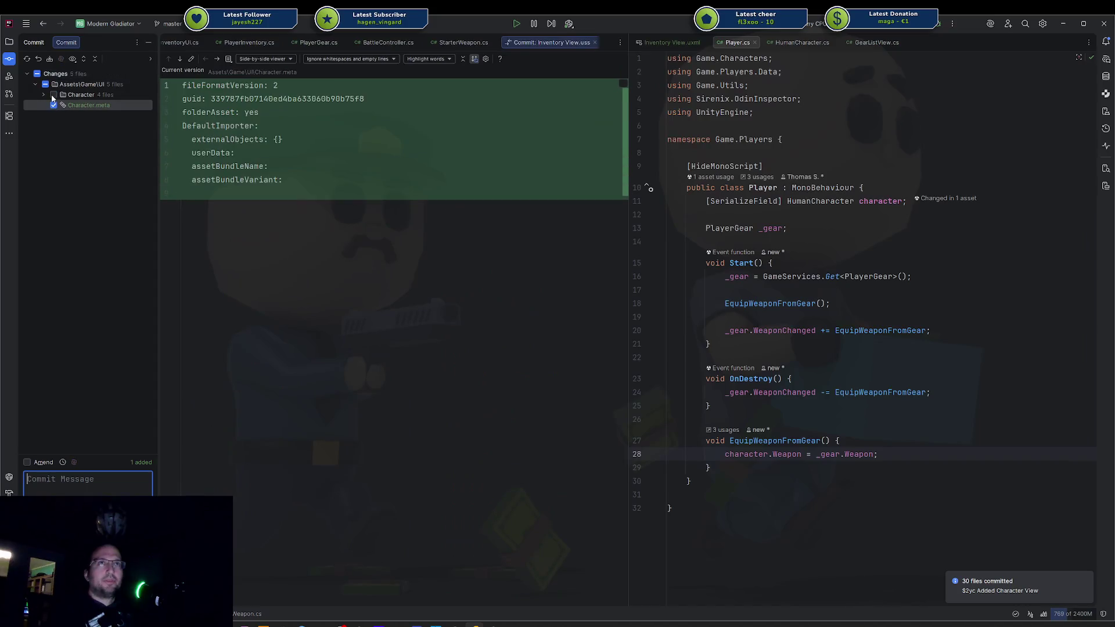
click(36, 463)
key(ctrl+Return)
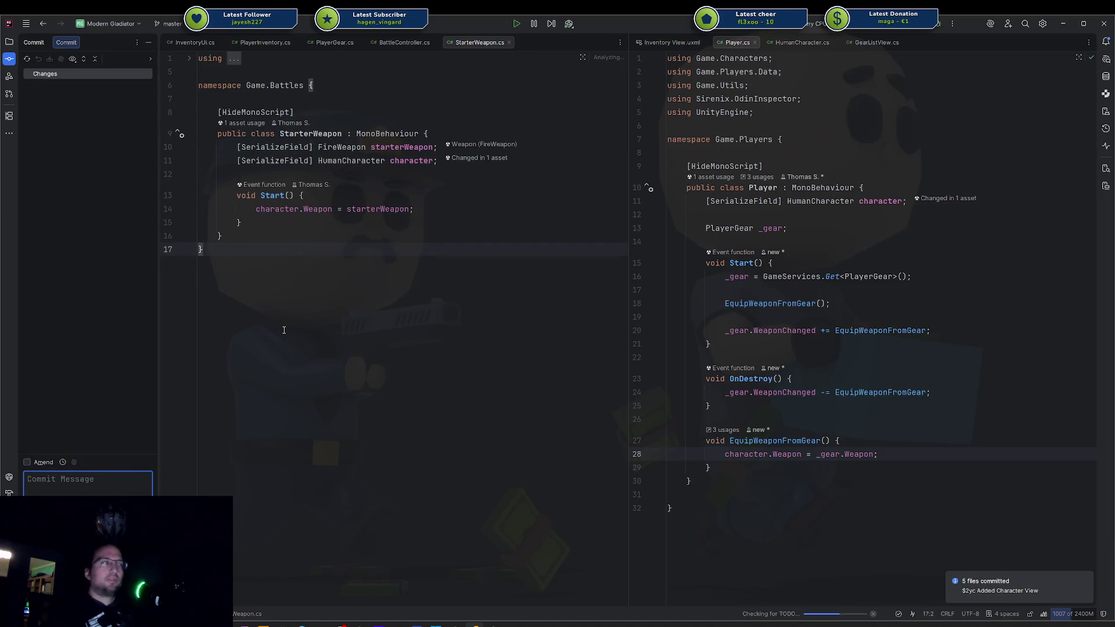
key(Return)
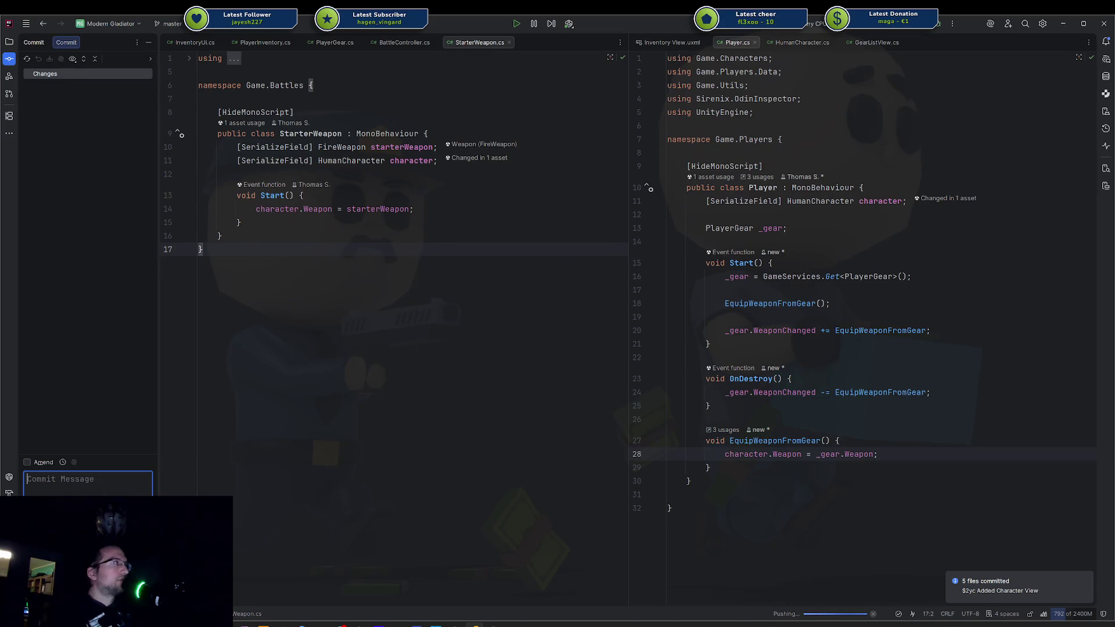
key(alt+Tab)
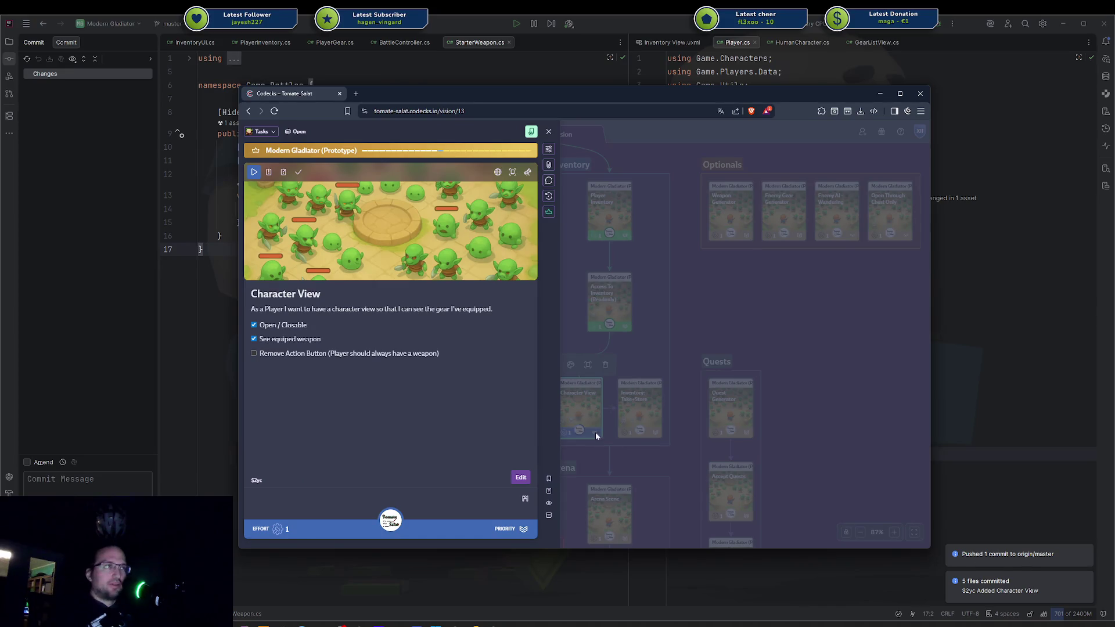
- Close the Character View card, then colour its linking arrow on the Vision board purple
click(845, 339)
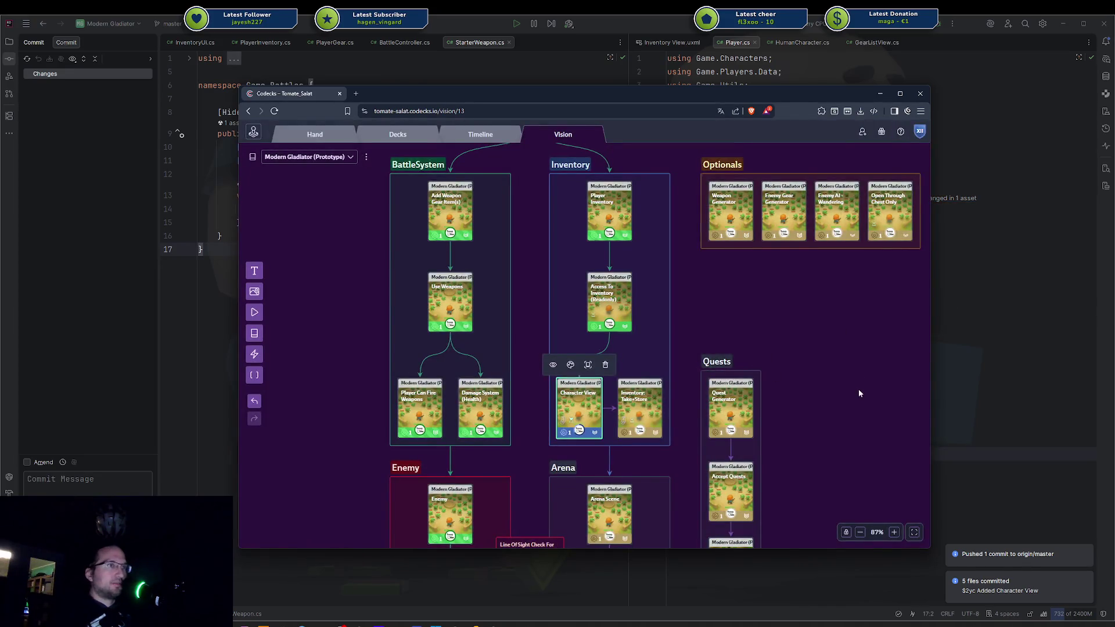
mouse_move(859, 394)
mouse_down()
mouse_move(856, 313)
mouse_move(822, 304)
mouse_up()
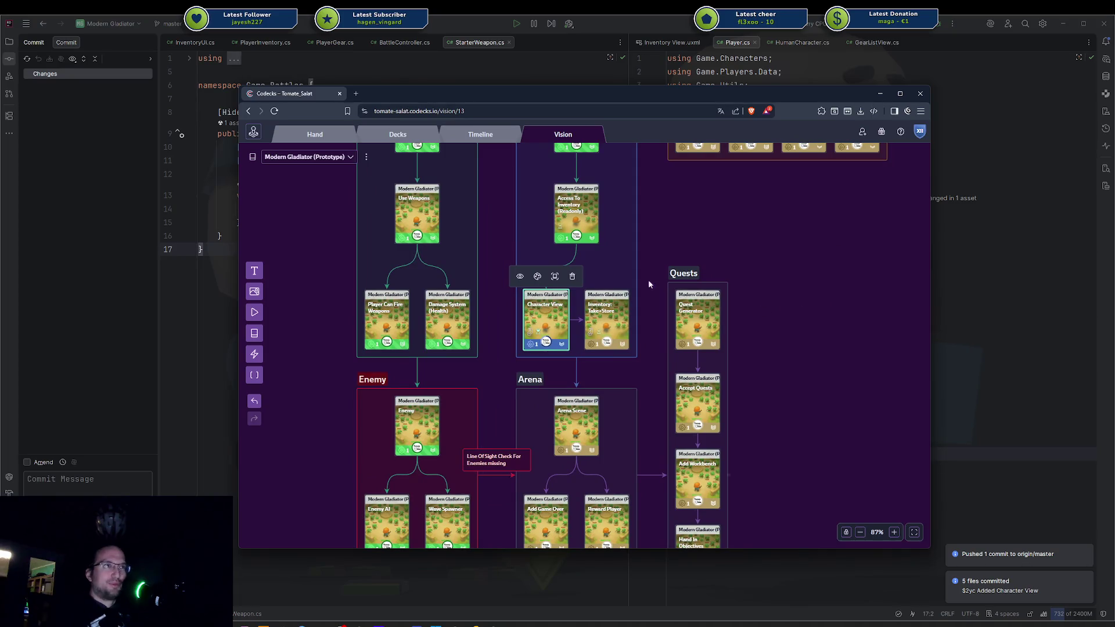
click(579, 319)
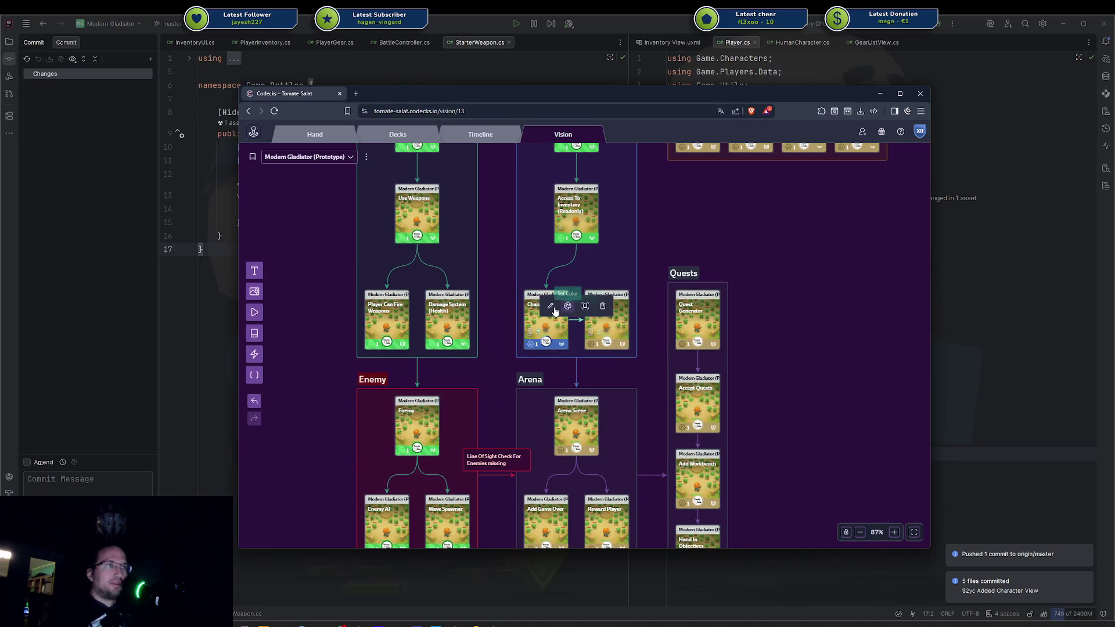
click(567, 306)
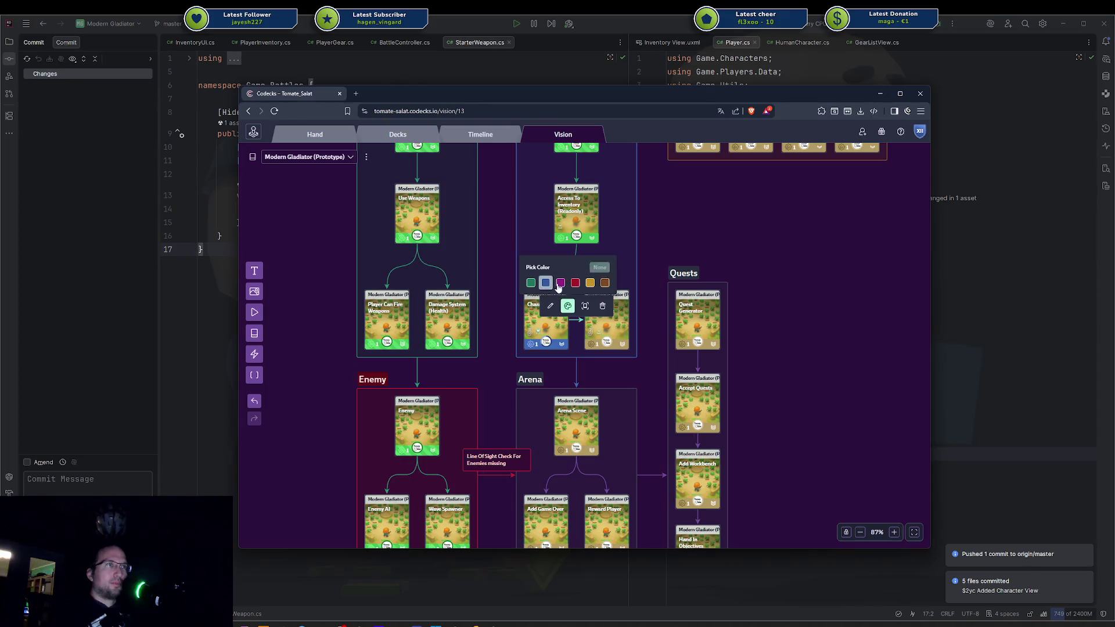
click(560, 284)
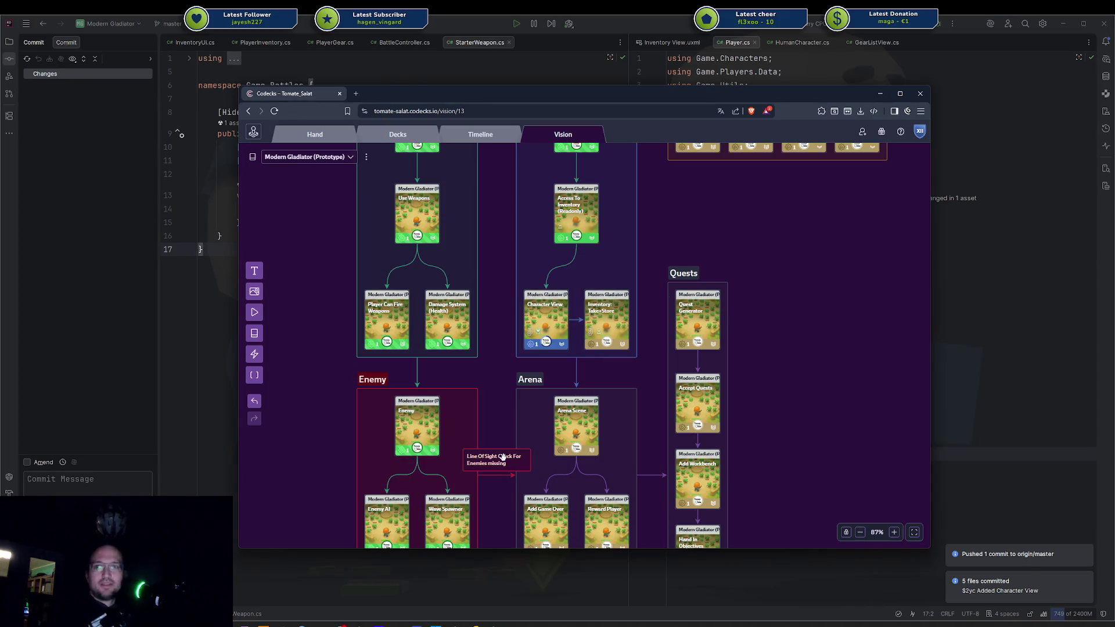